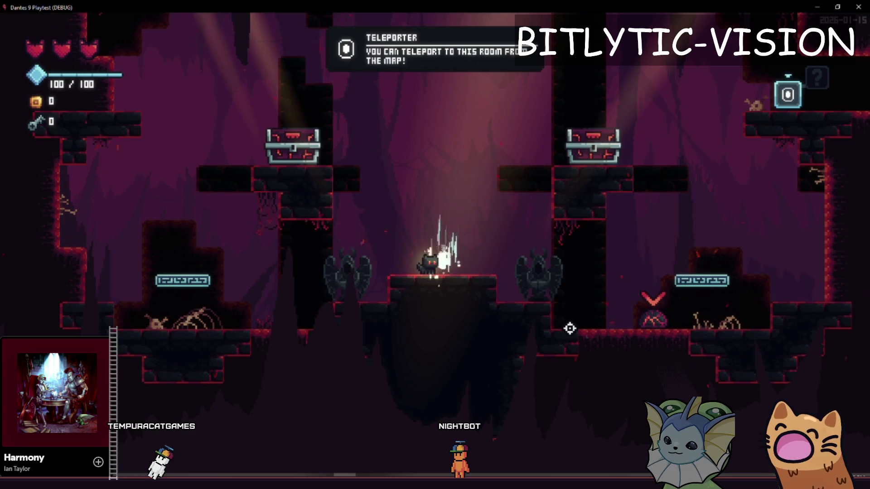
Walk the cat left off the teleporter along the ledge and jump up into the dark area.
{"action": "key", "text": "a"}
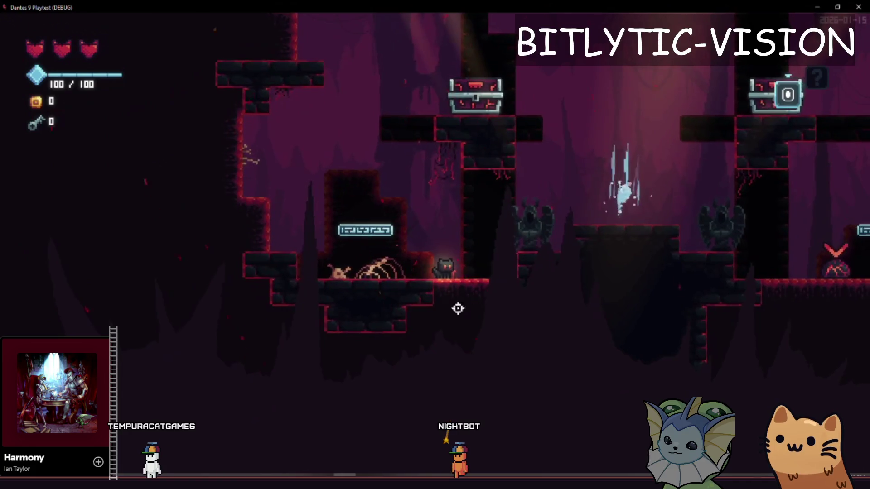
{"action": "key", "text": "a"}
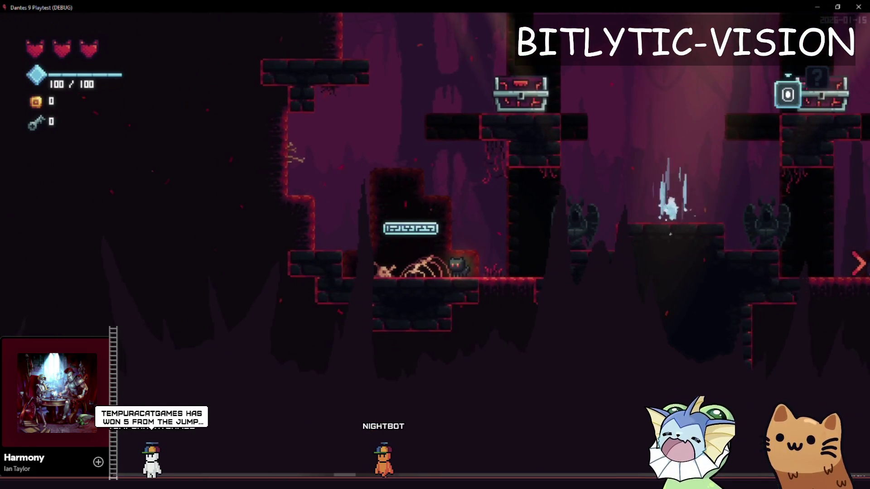
{"action": "key", "text": "a"}
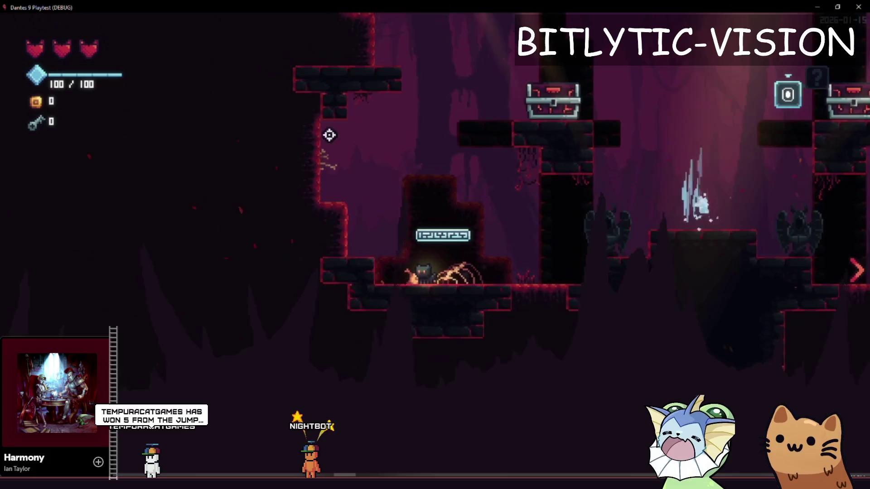
{"action": "key", "text": "space"}
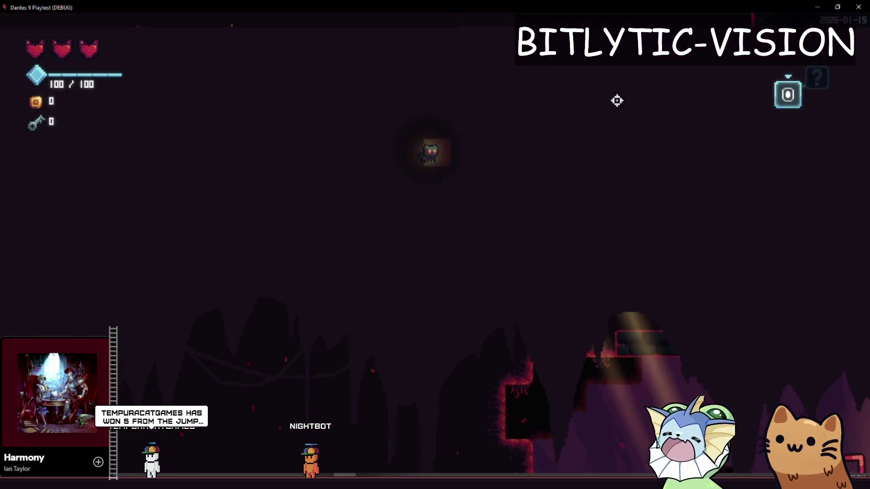
{"action": "key", "text": "d"}
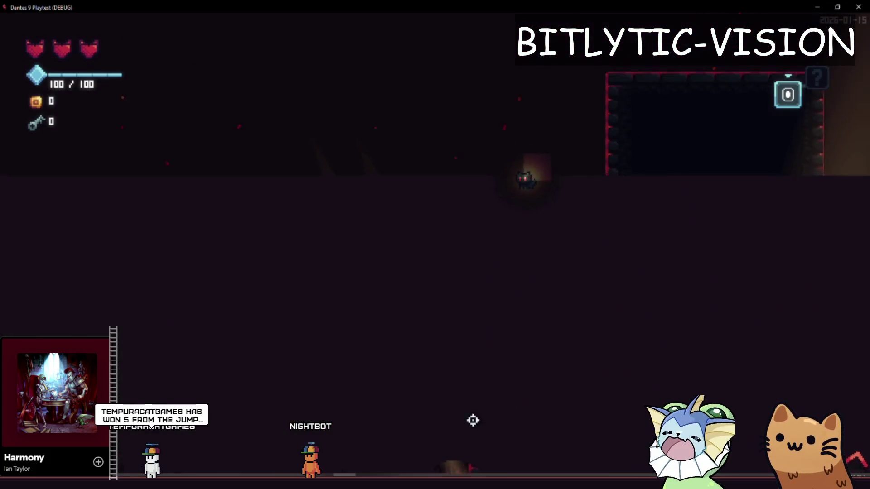
{"action": "key", "text": "space"}
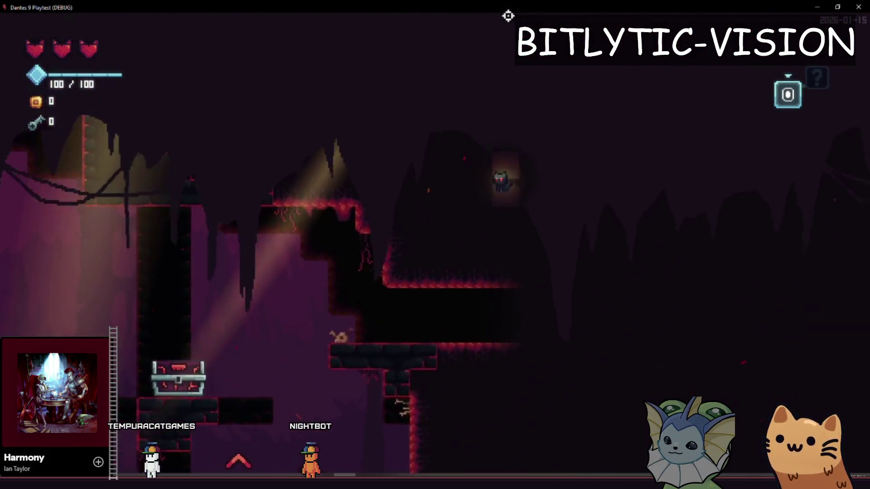
Move through the dark caverns toward the chest platforms, then stop the playtest with F8.
{"action": "key", "text": "a"}
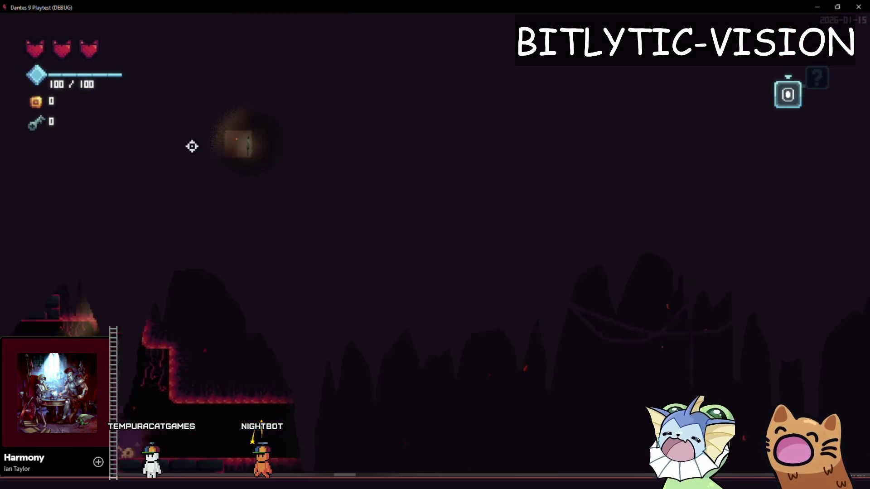
{"action": "key", "text": "d"}
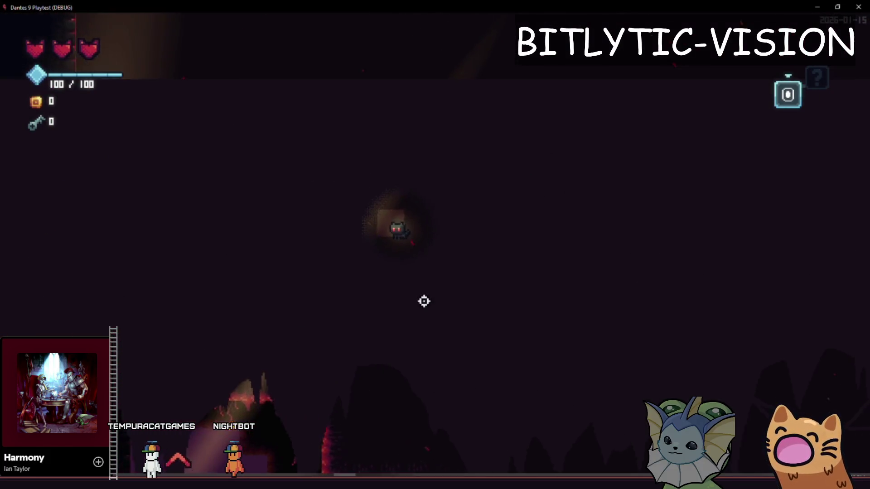
{"action": "key", "text": "a"}
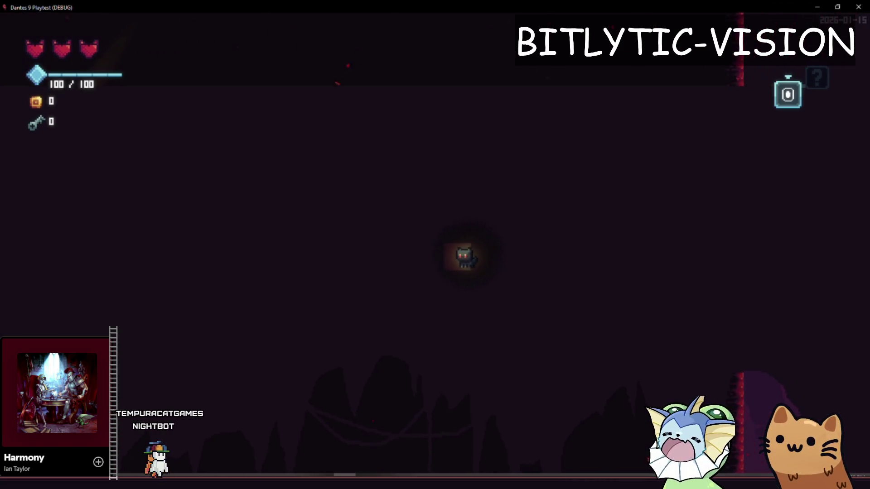
{"action": "key", "text": "d"}
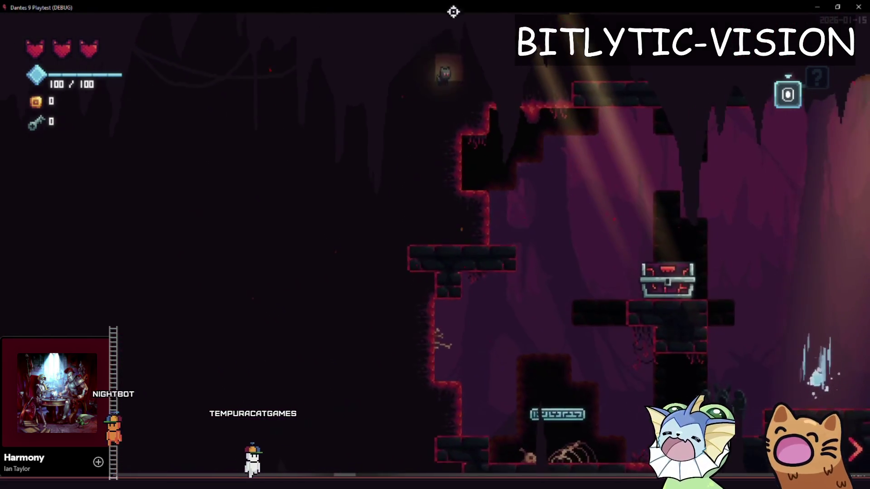
{"action": "key", "text": "a"}
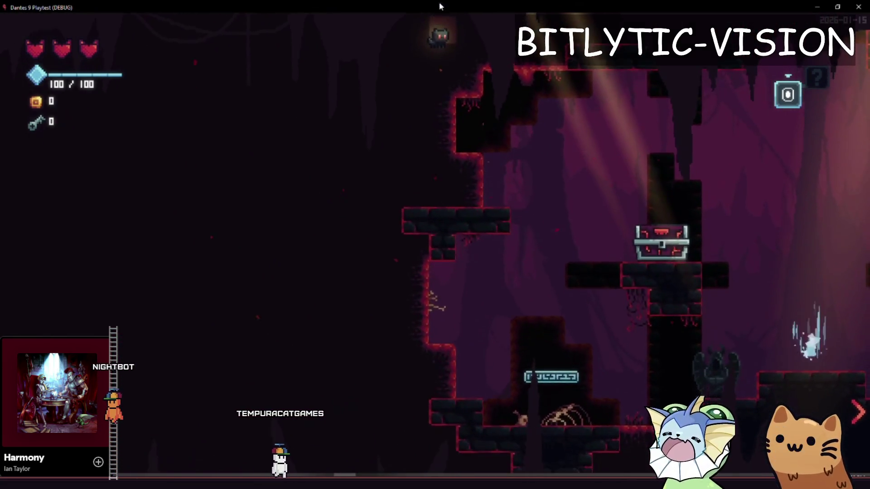
{"action": "key", "text": "d"}
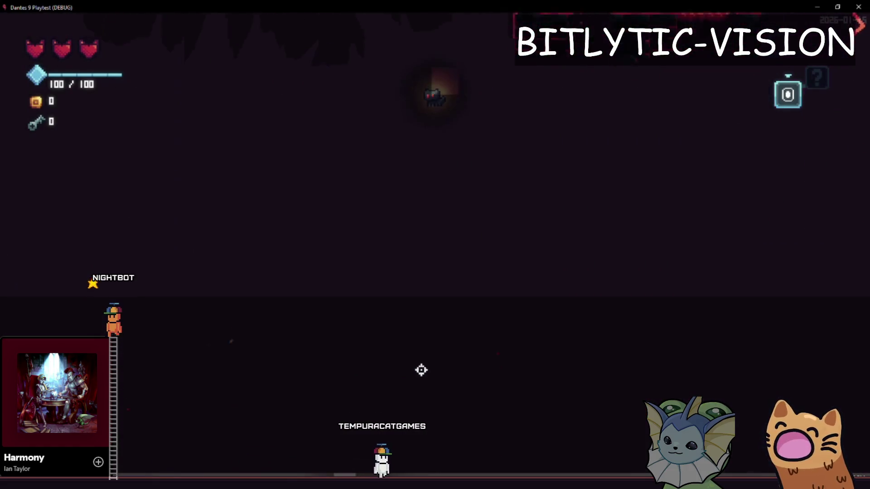
{"action": "key", "text": "F8"}
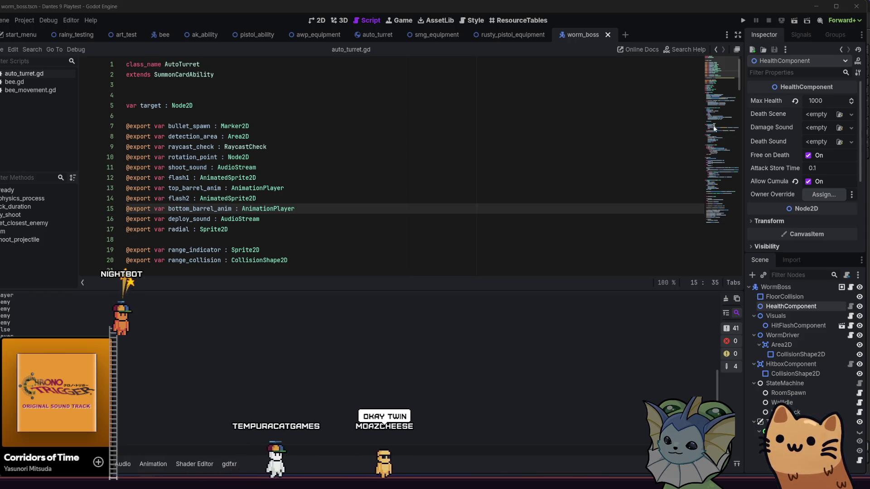
Run the project from the toolbar play button to reach the Tempura Cat Games splash screen.
{"action": "left_click", "coordinate": [741, 21]}
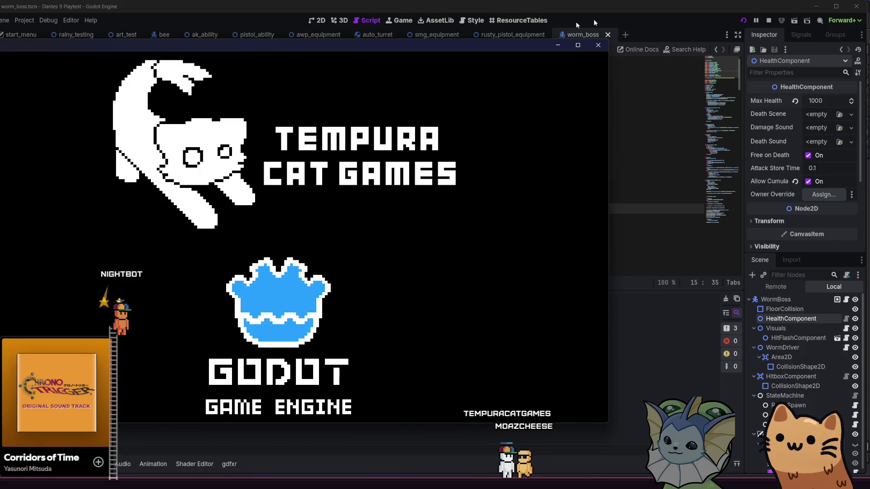
Maximize the game, start a new game, and use the F1 debug menu's TP to Room to reach RoomBoss.
{"action": "double_click", "coordinate": [224, 43]}
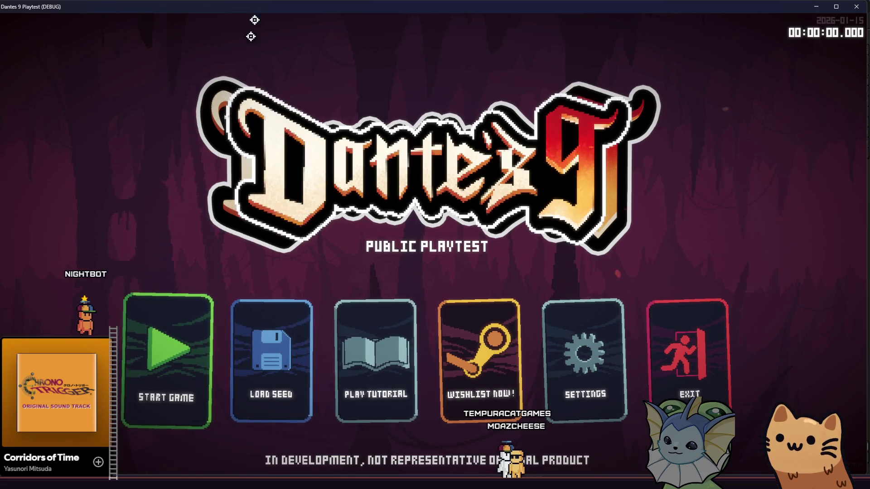
{"action": "left_click", "coordinate": [181, 312]}
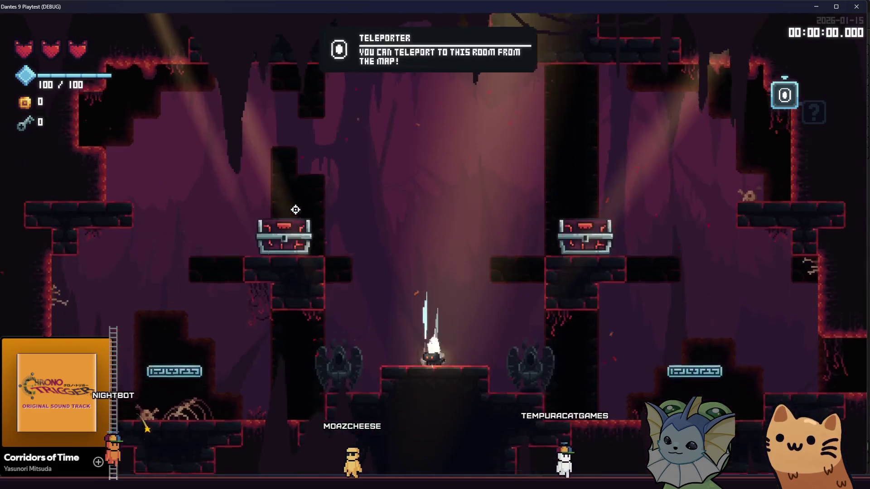
{"action": "key", "text": "F1"}
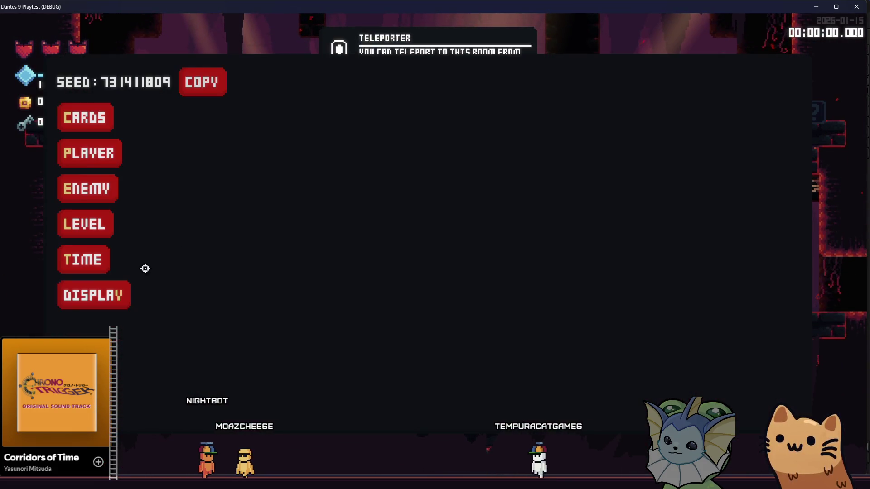
{"action": "left_click", "coordinate": [81, 230]}
{"action": "left_click", "coordinate": [290, 88]}
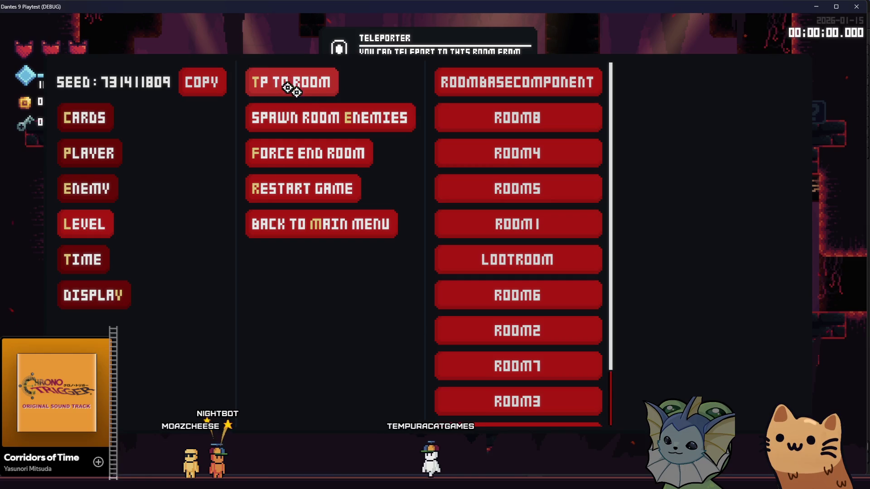
{"action": "scroll", "coordinate": [496, 186], "scroll_direction": "down", "scroll_amount": 3}
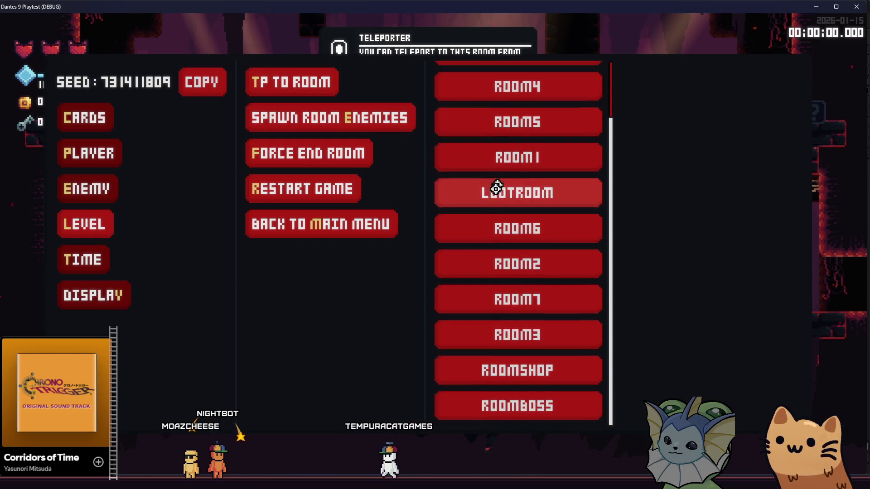
{"action": "left_click", "coordinate": [505, 404]}
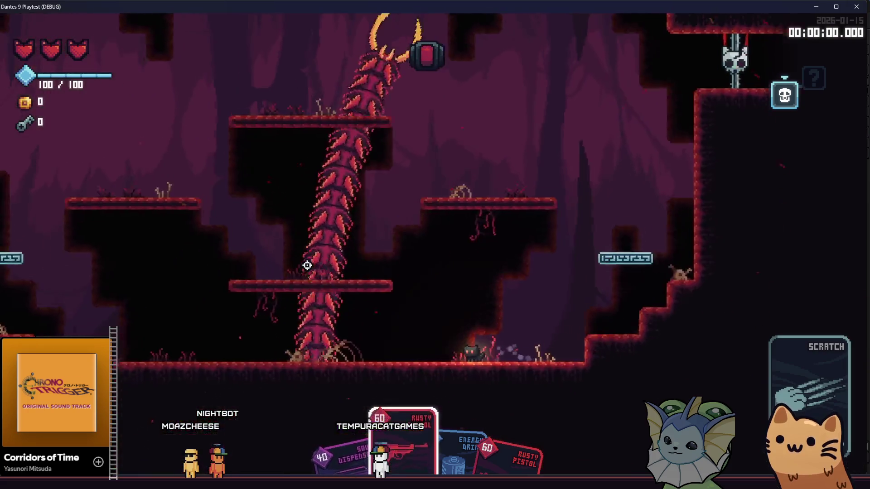
Shoot the worm boss repeatedly, including a volley from the Rusty Pistol.
{"action": "left_click", "coordinate": [311, 204]}
{"action": "left_click", "coordinate": [305, 169]}
{"action": "left_click", "coordinate": [297, 165]}
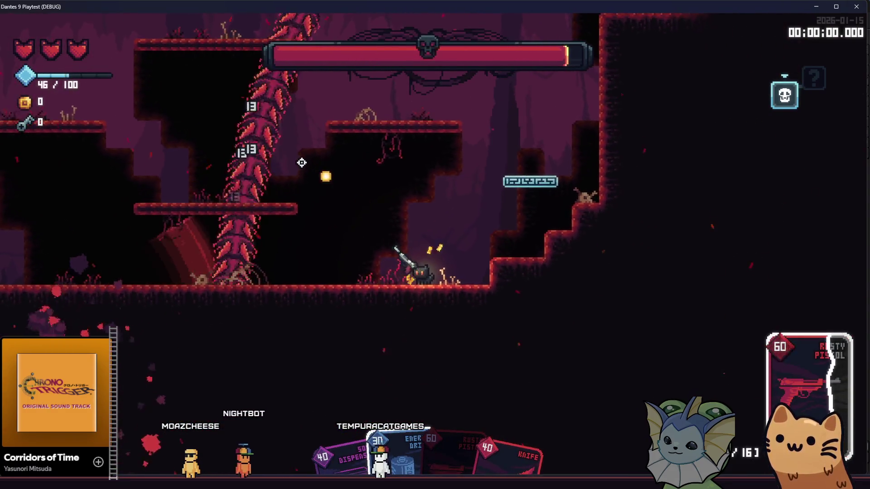
{"action": "left_click", "coordinate": [296, 131]}
{"action": "left_click", "coordinate": [296, 130]}
{"action": "left_click", "coordinate": [297, 124]}
{"action": "left_click", "coordinate": [294, 122]}
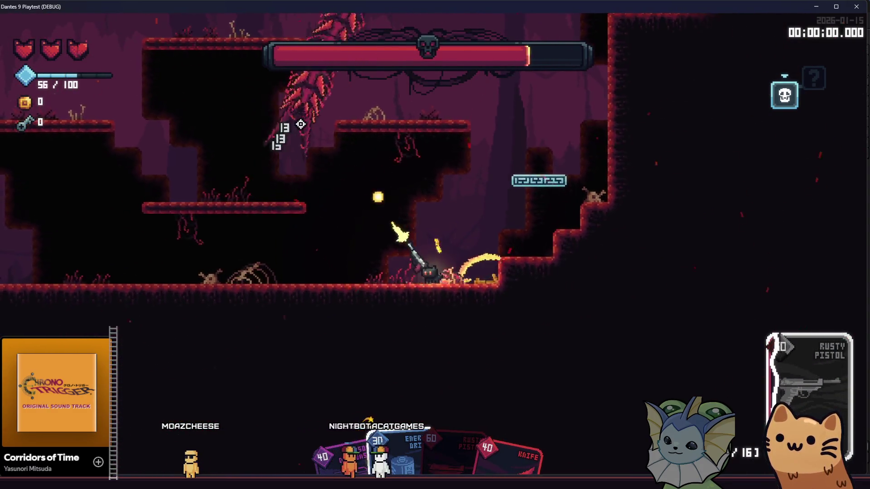
{"action": "left_click", "coordinate": [598, 237]}
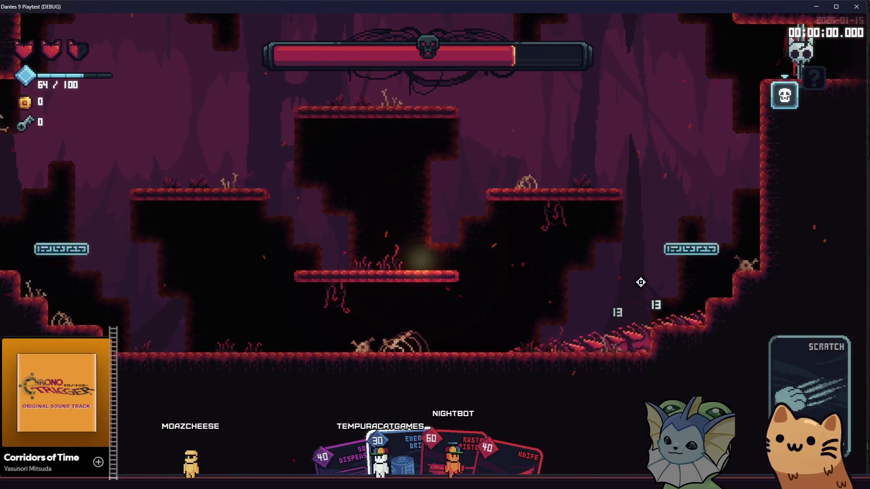
{"action": "left_click", "coordinate": [627, 324]}
{"action": "left_click", "coordinate": [631, 336]}
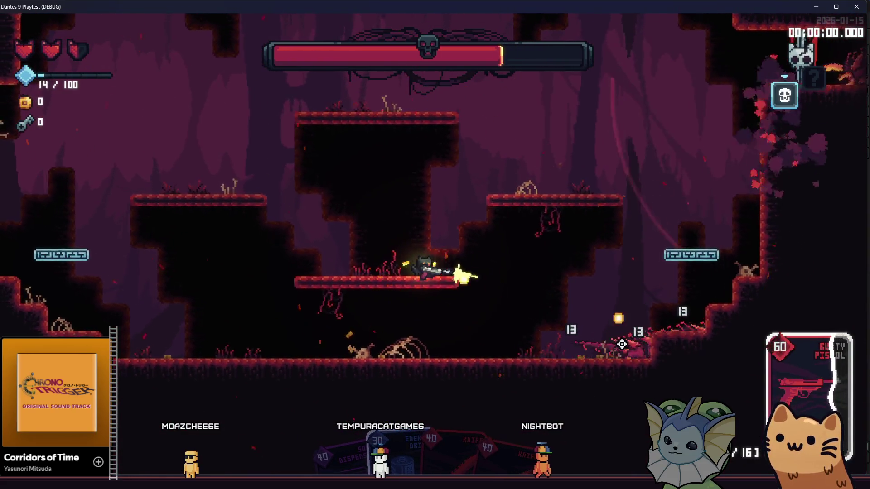
{"action": "left_click", "coordinate": [625, 344]}
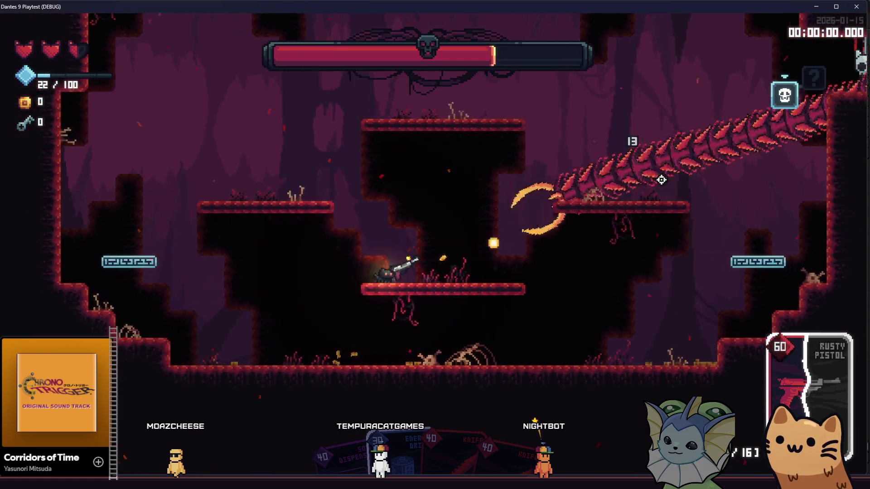
{"action": "left_click", "coordinate": [528, 202]}
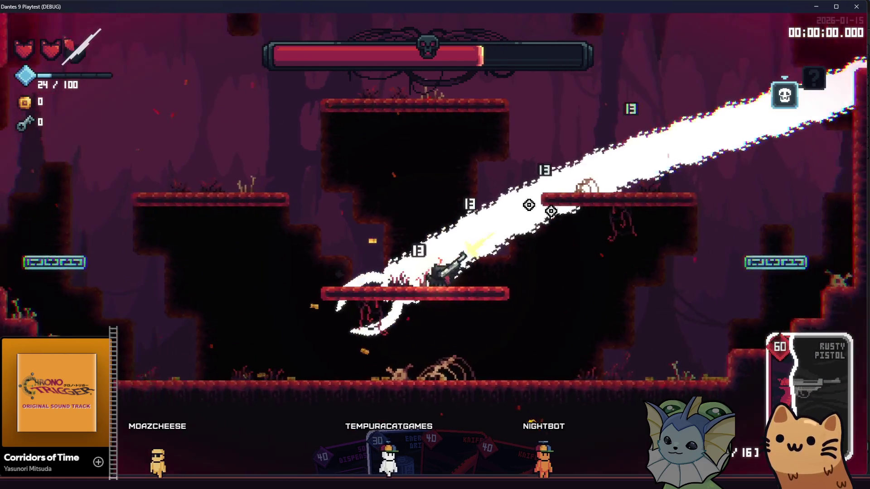
{"action": "left_click", "coordinate": [358, 188]}
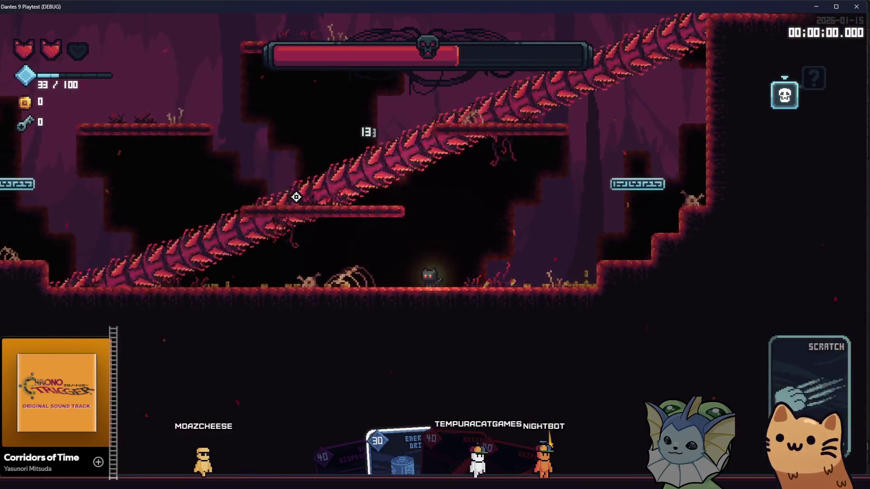
Jump to the higher platform to knife the boss, then slash and shoot it from the middle platform.
{"action": "left_click", "coordinate": [297, 208]}
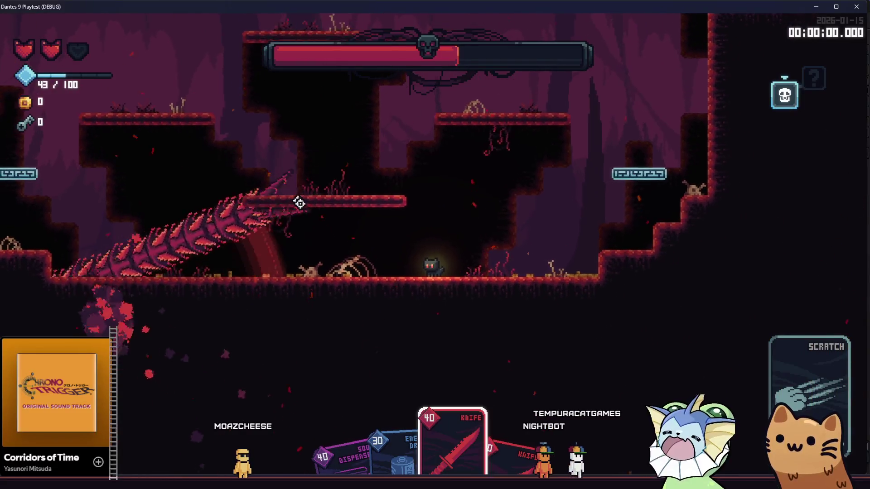
{"action": "key", "text": "space"}
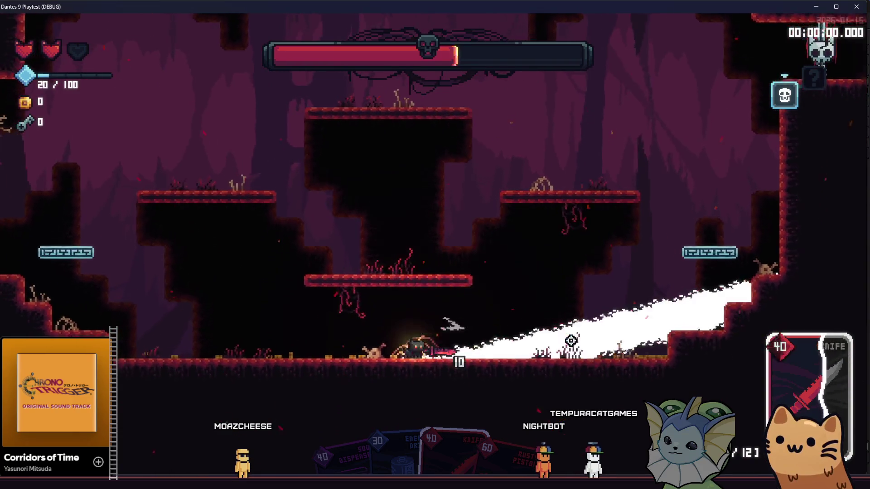
{"action": "left_click", "coordinate": [560, 337]}
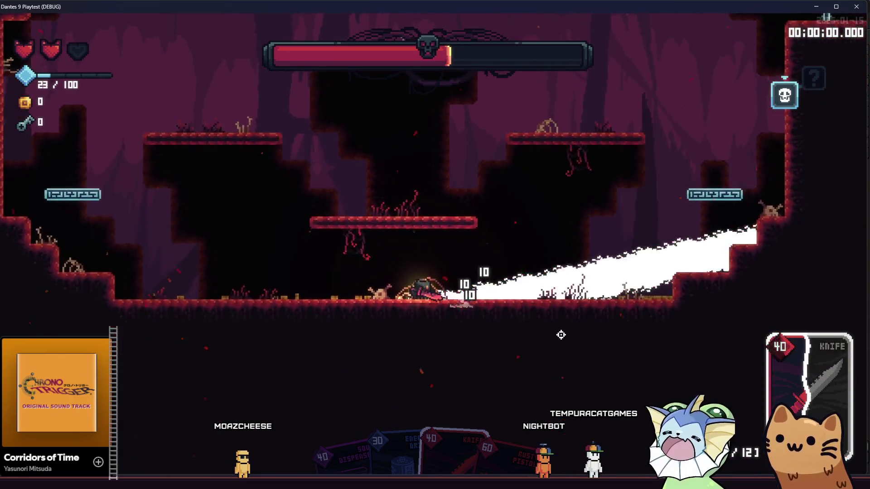
{"action": "left_click", "coordinate": [553, 299]}
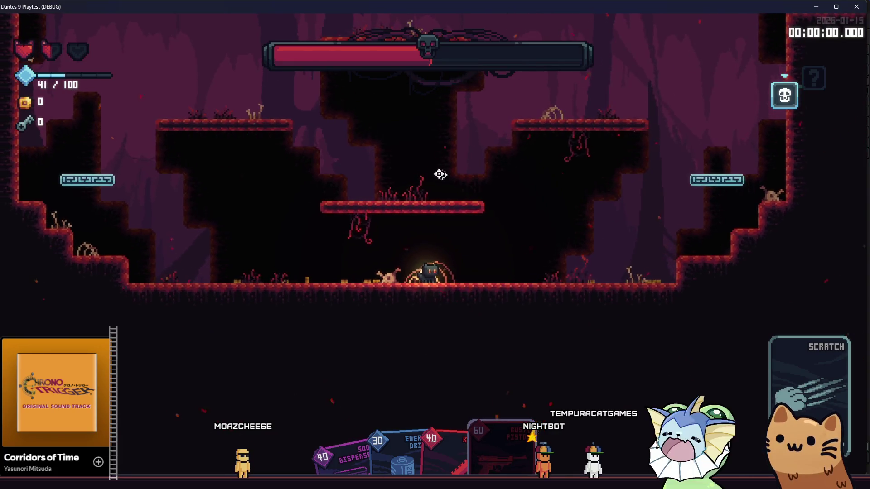
{"action": "key", "text": "d"}
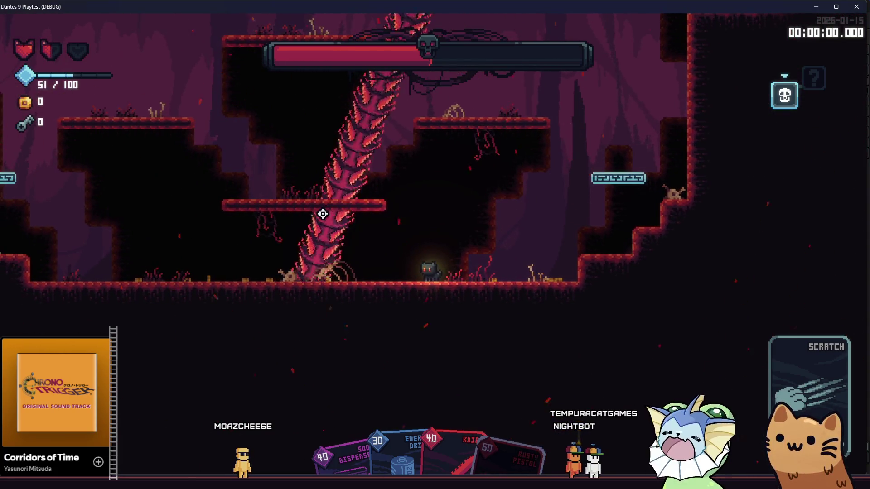
{"action": "key", "text": "a"}
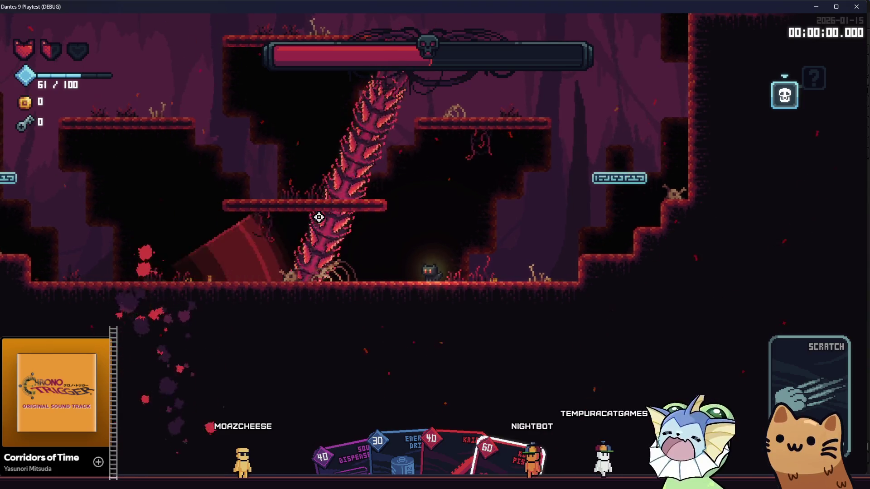
{"action": "left_click", "coordinate": [317, 217]}
{"action": "key", "text": "space"}
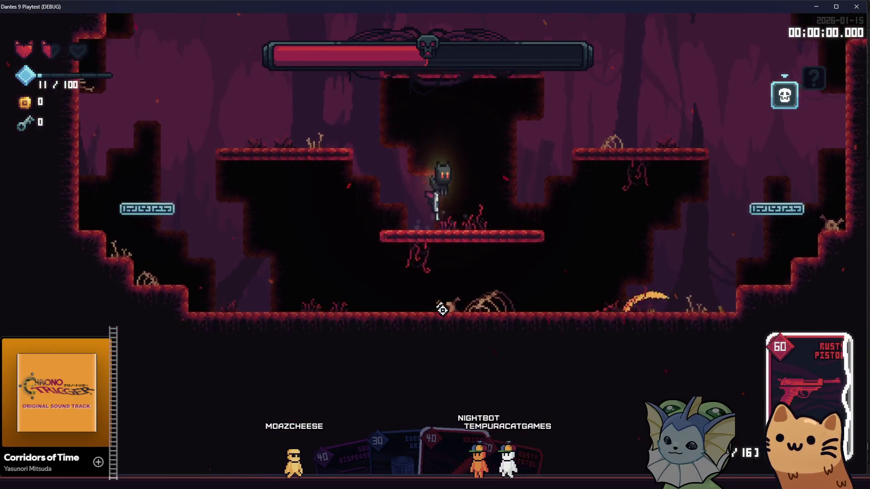
{"action": "left_click", "coordinate": [680, 311]}
{"action": "left_click", "coordinate": [725, 308]}
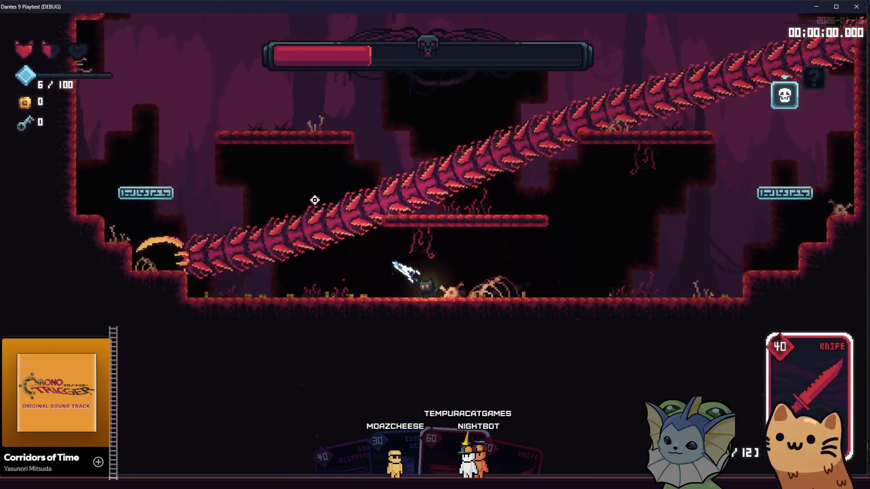
Slash the boss with the knife and fire the pistol while running along the cave floor.
{"action": "right_click", "coordinate": [319, 197]}
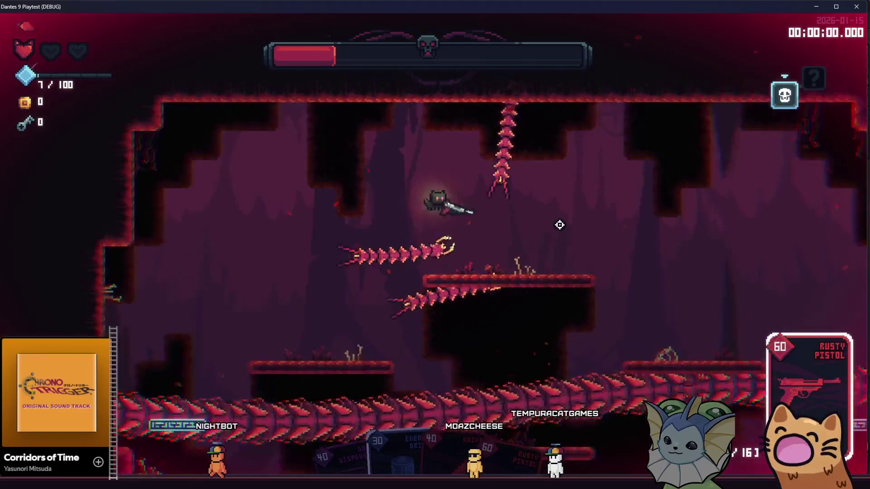
{"action": "left_click", "coordinate": [588, 188]}
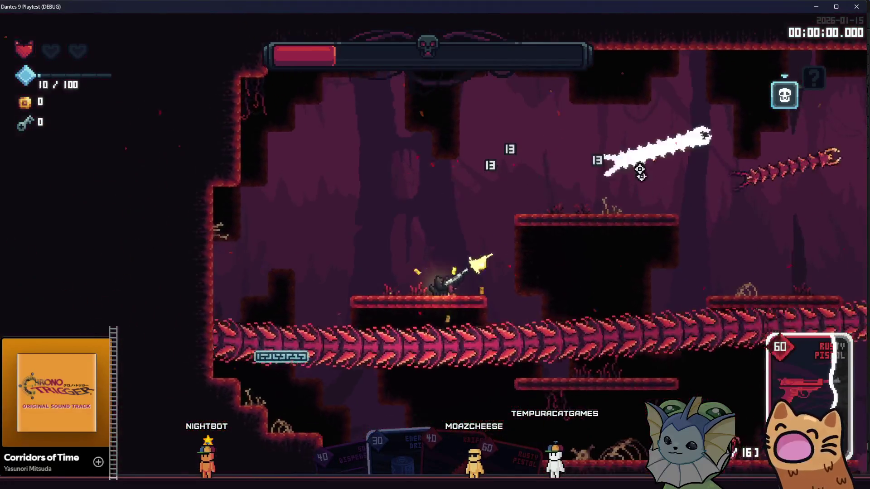
{"action": "left_click", "coordinate": [789, 162]}
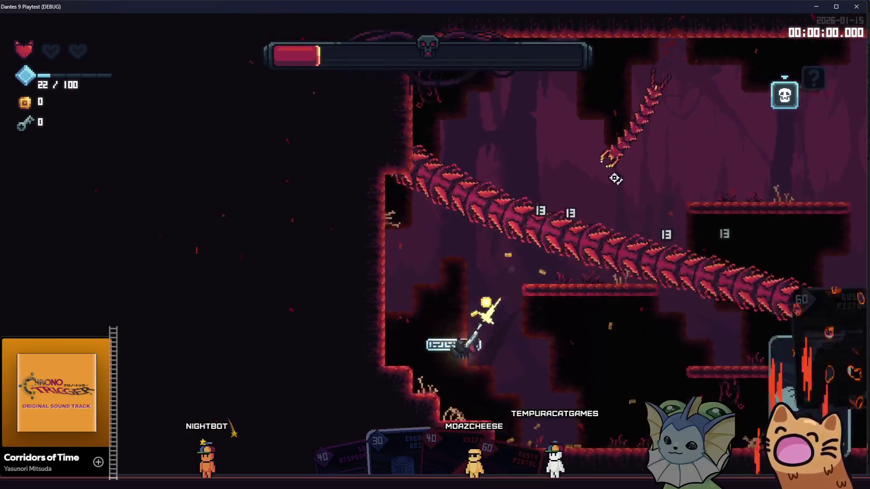
{"action": "left_click", "coordinate": [490, 159]}
{"action": "key", "text": "a"}
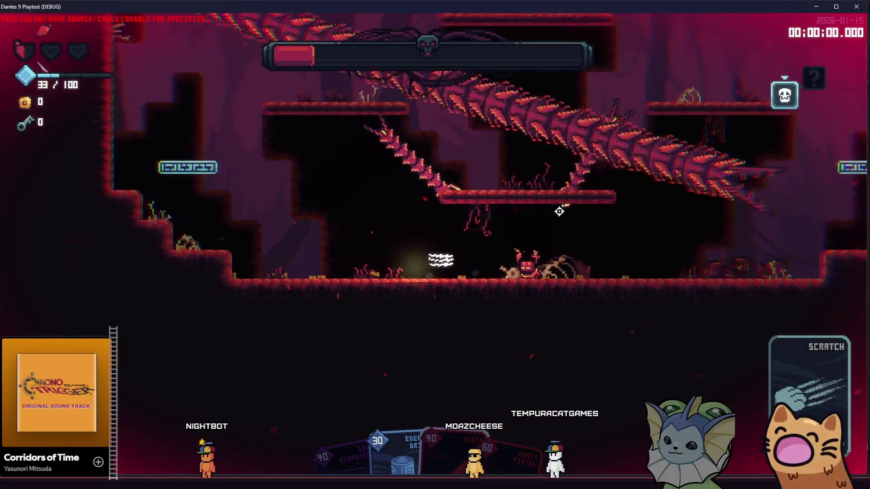
{"action": "left_click", "coordinate": [562, 214]}
{"action": "key", "text": "d"}
{"action": "left_click", "coordinate": [562, 215]}
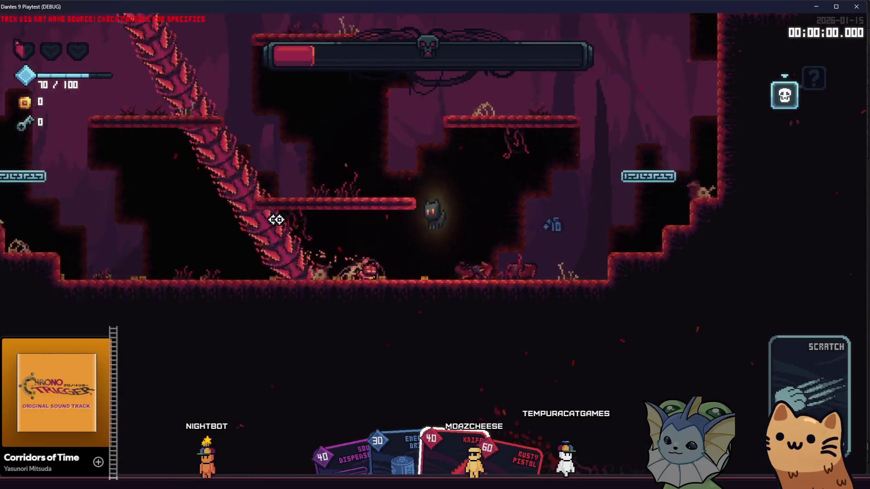
Jump across platforms attacking with the Knife card until the cat dies, then switch to the halted editor.
{"action": "key", "text": "space"}
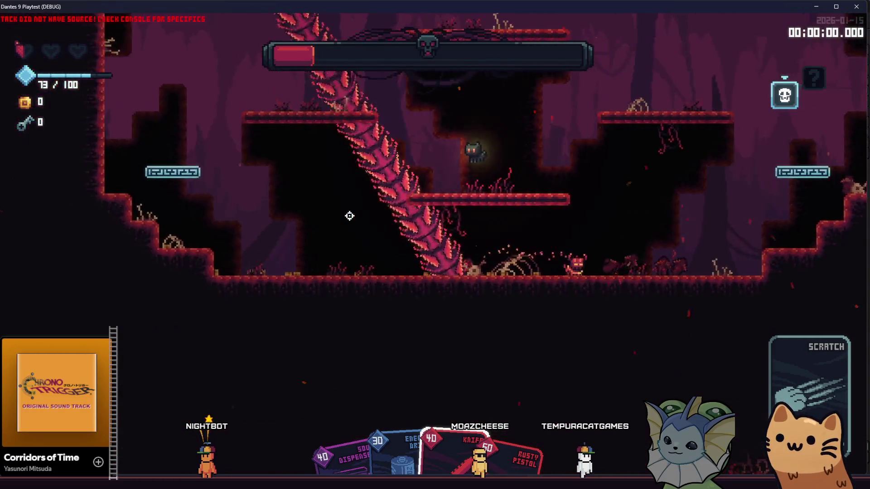
{"action": "left_click", "coordinate": [472, 233]}
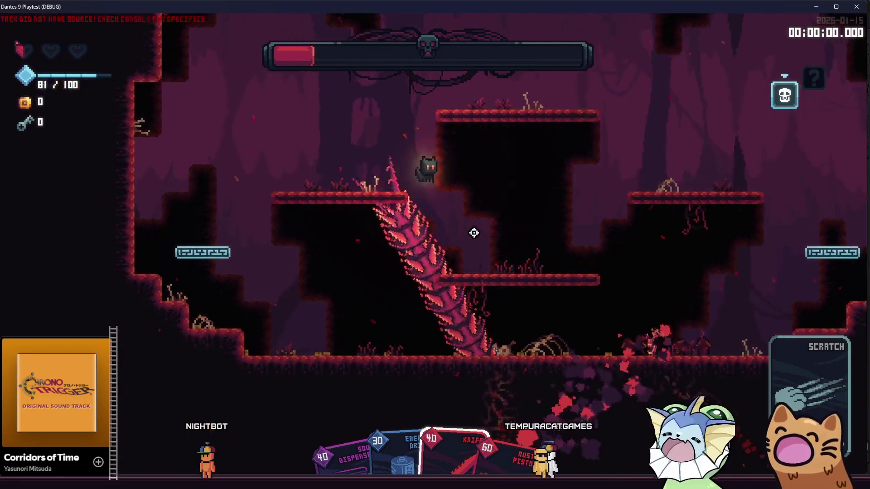
{"action": "key", "text": "a"}
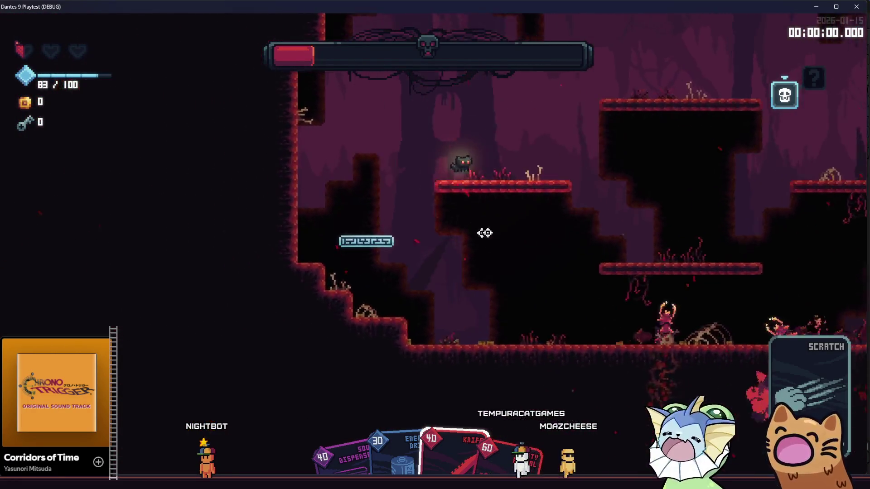
{"action": "left_click", "coordinate": [604, 239]}
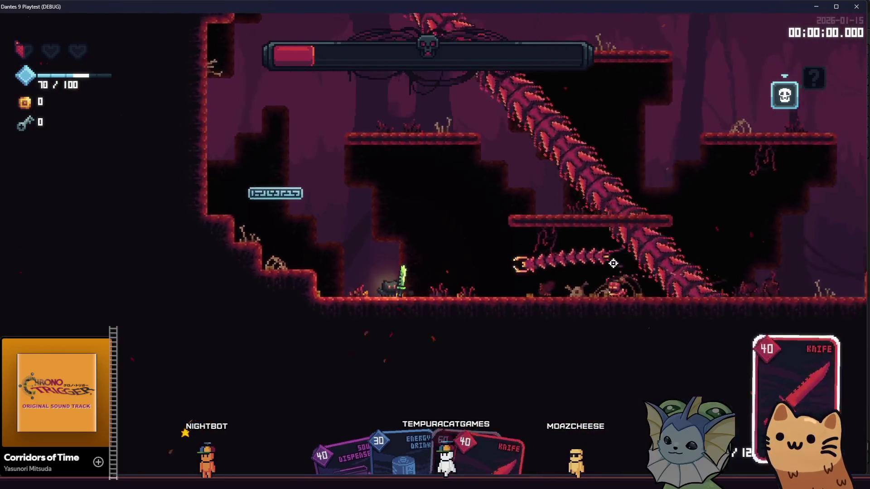
{"action": "left_click", "coordinate": [602, 256]}
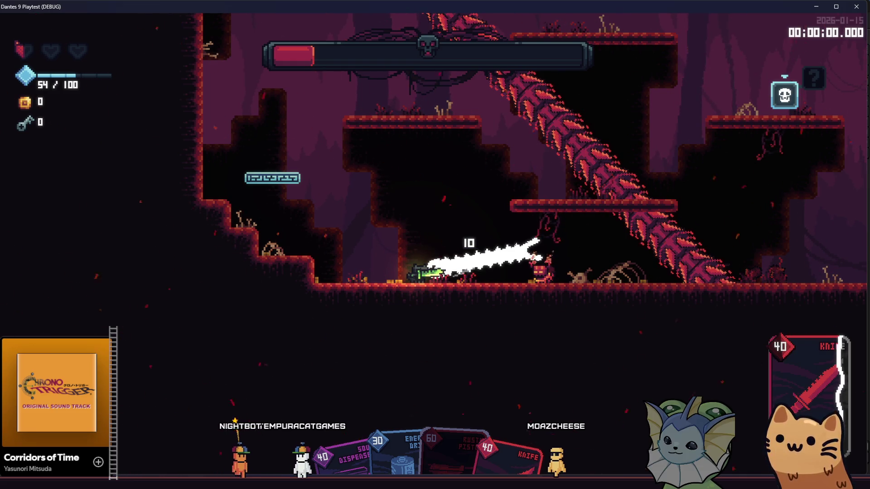
{"action": "key", "text": "alt+Tab"}
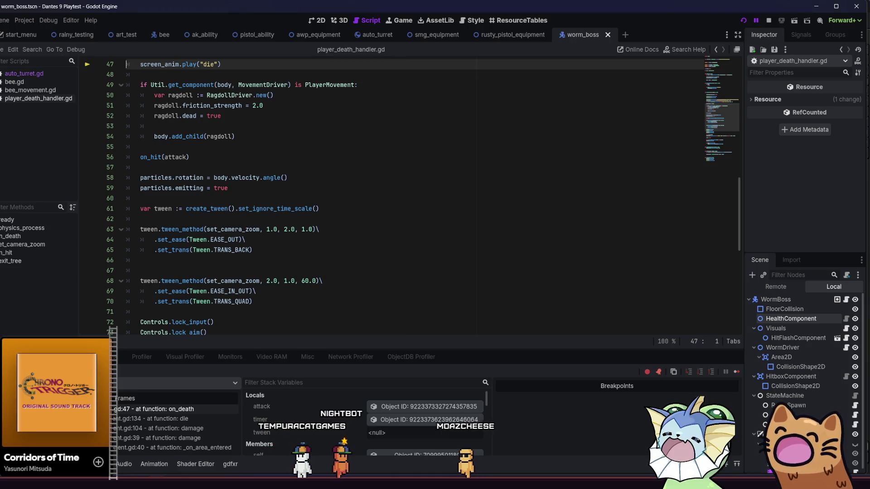
Review the death handler's hitbox, particles, screen_anim and camera exports, then close the paused game.
{"action": "scroll", "coordinate": [228, 281], "scroll_direction": "up", "scroll_amount": 1}
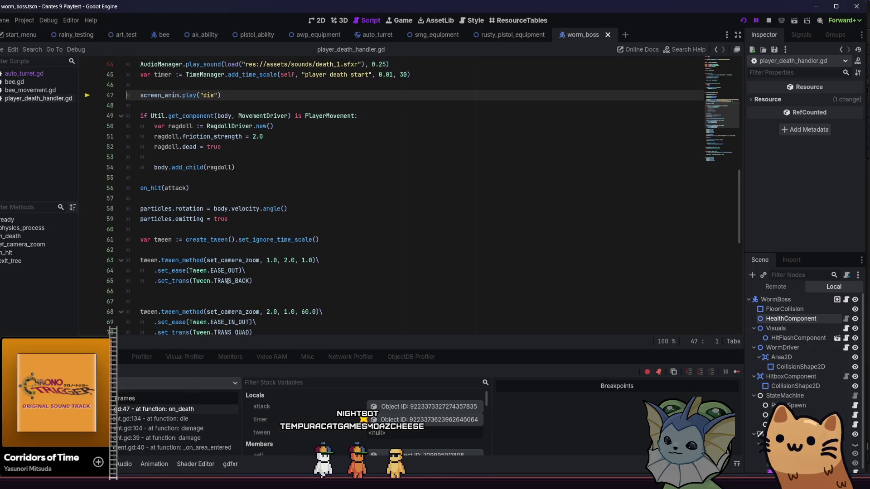
{"action": "mouse_move", "coordinate": [228, 281]}
{"action": "scroll", "coordinate": [227, 281], "scroll_direction": "up", "scroll_amount": 2}
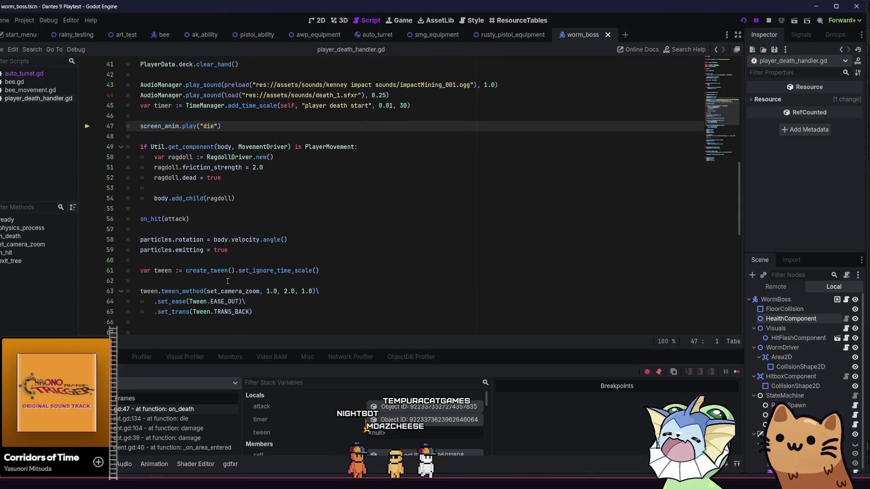
{"action": "scroll", "coordinate": [227, 281], "scroll_direction": "up", "scroll_amount": 3}
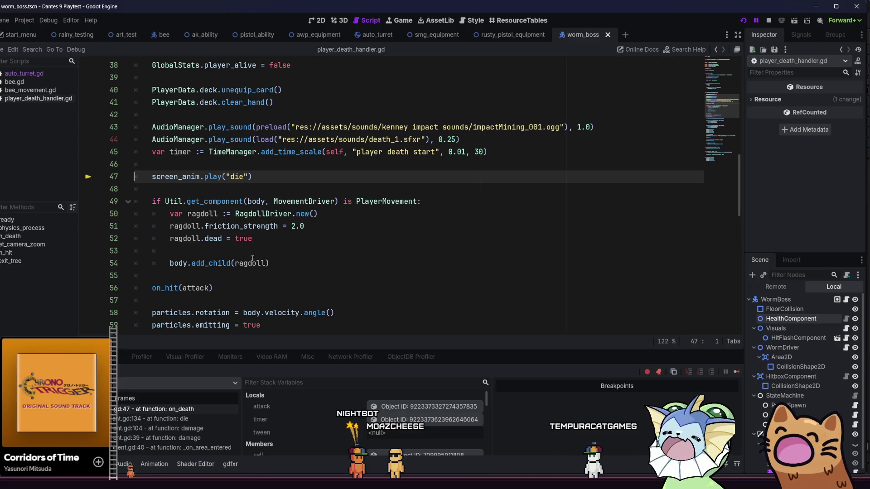
{"action": "double_click", "coordinate": [159, 177]}
{"action": "scroll", "coordinate": [264, 201], "scroll_direction": "up", "scroll_amount": 12}
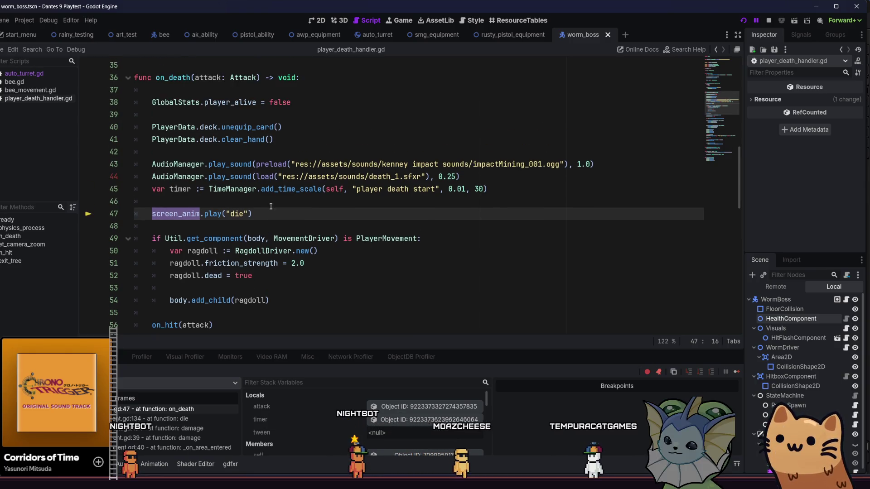
{"action": "scroll", "coordinate": [275, 212], "scroll_direction": "down", "scroll_amount": 1}
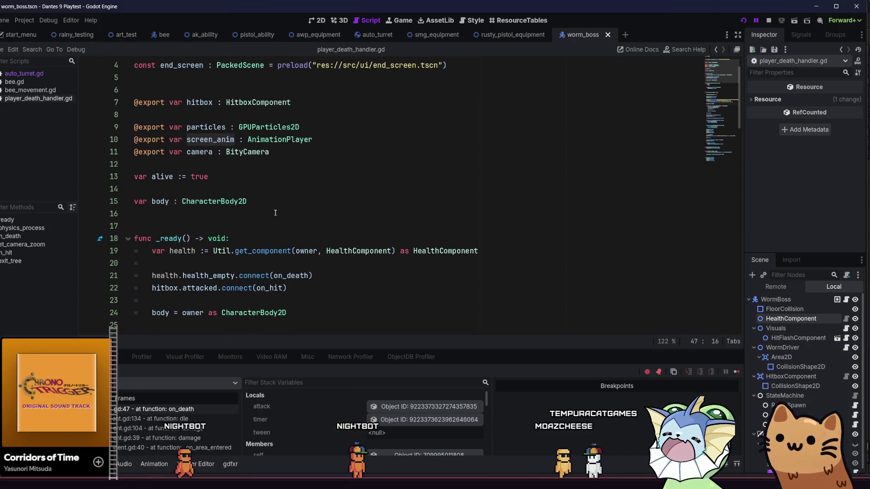
{"action": "scroll", "coordinate": [275, 212], "scroll_direction": "up", "scroll_amount": 1}
{"action": "left_click", "coordinate": [272, 190]}
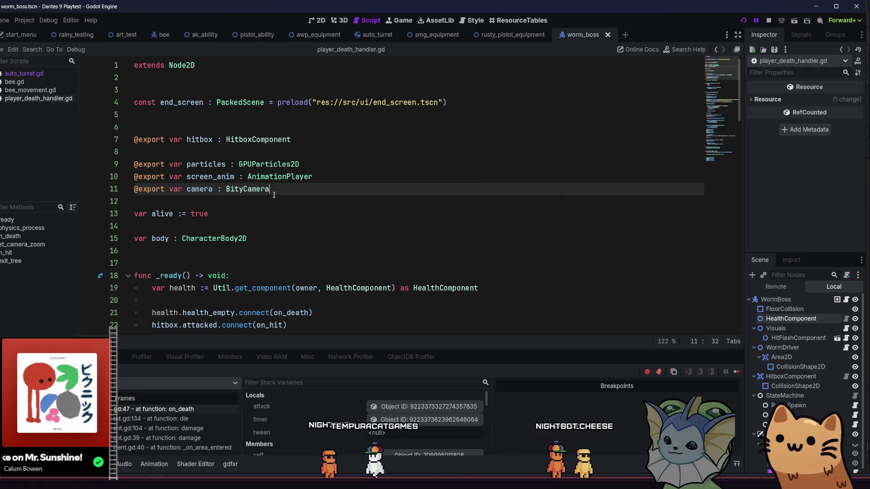
{"action": "key", "text": "alt+Tab"}
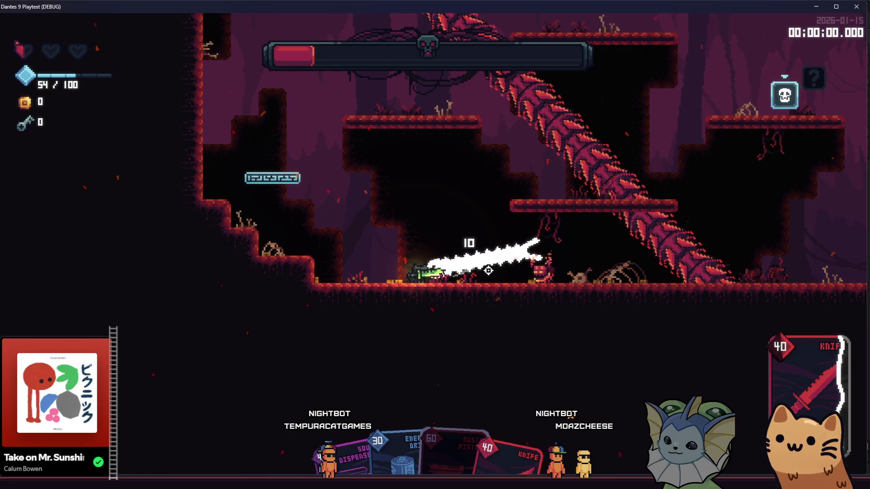
{"action": "left_click", "coordinate": [853, 11]}
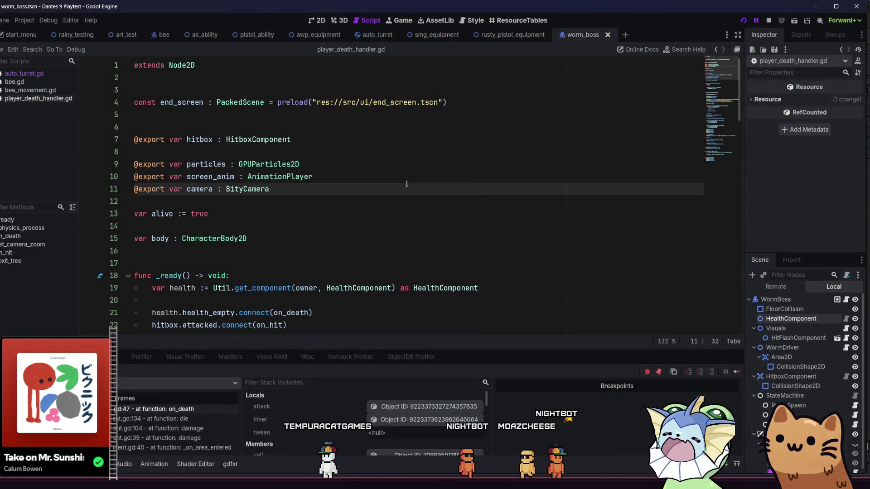
Search the quick-open dialog for 'split_worm' and open split_worm.tscn.
{"action": "key", "text": "alt+shift+o"}
{"action": "type", "text": "boss_"}
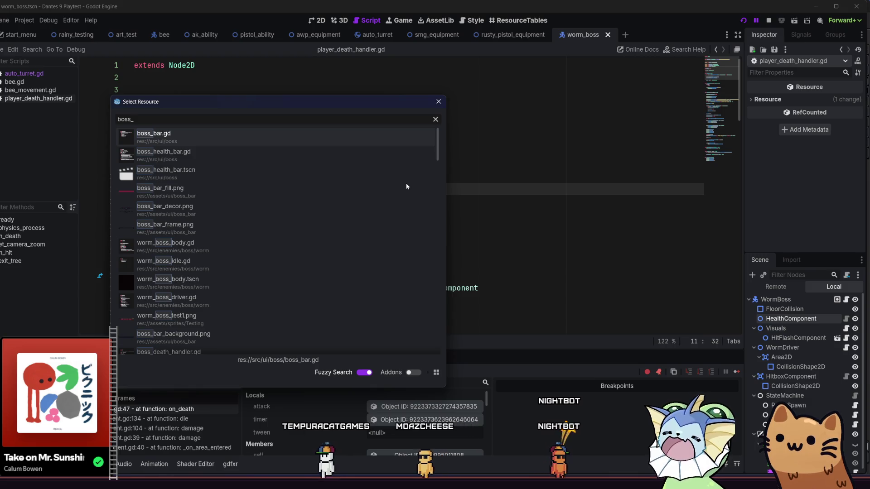
{"action": "key", "text": "BackSpace"}
{"action": "key", "text": "BackSpace"}
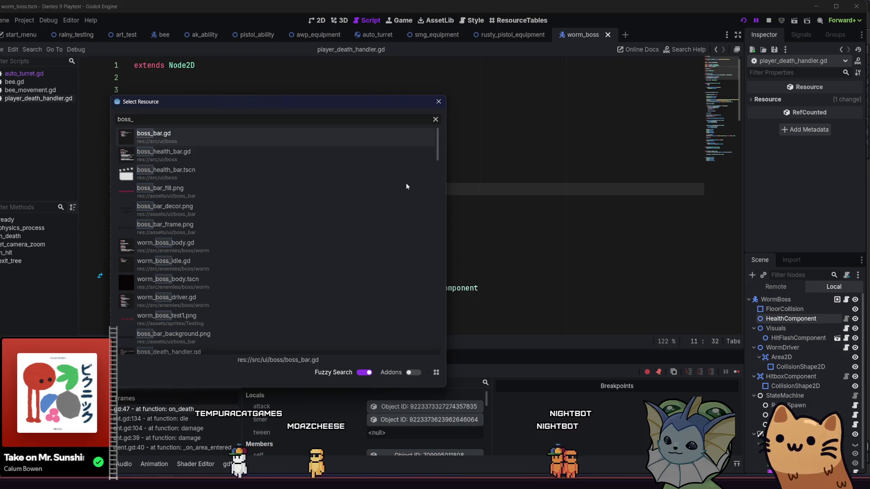
{"action": "key", "text": "BackSpace"}
{"action": "key", "text": "BackSpace"}
{"action": "key", "text": "BackSpace"}
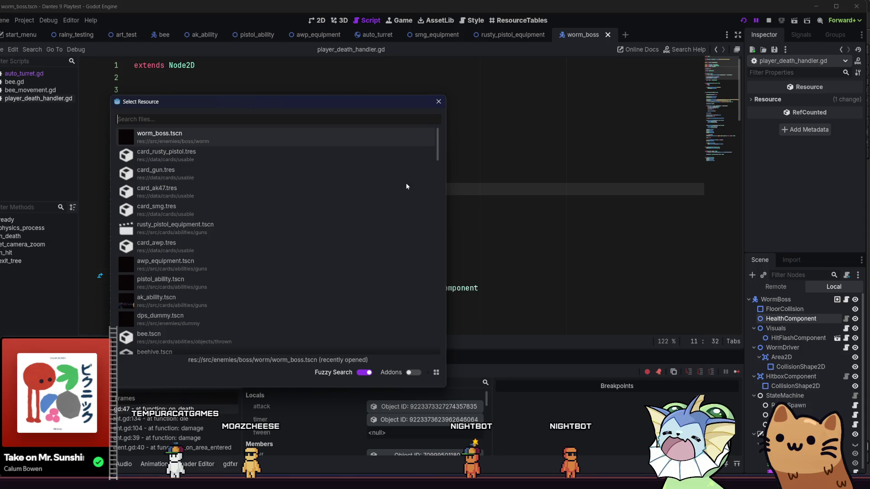
{"action": "type", "text": "splite"}
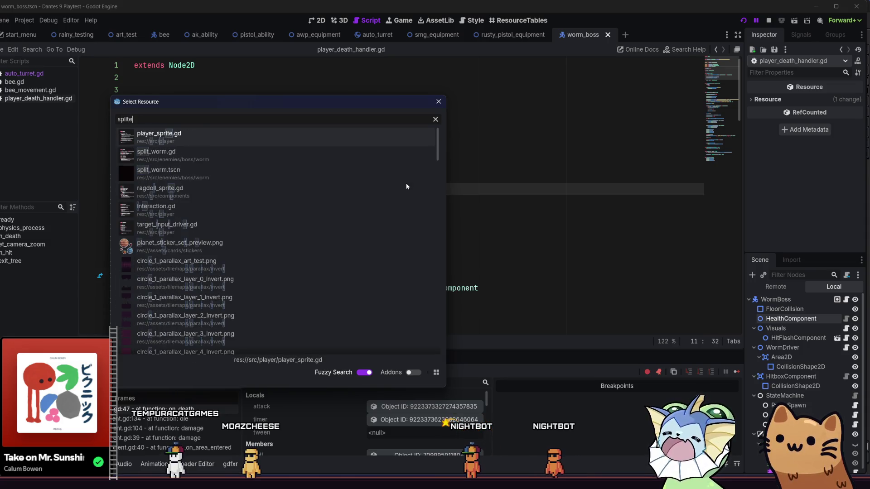
{"action": "key", "text": "BackSpace"}
{"action": "type", "text": "_worm"}
{"action": "double_click", "coordinate": [302, 160]}
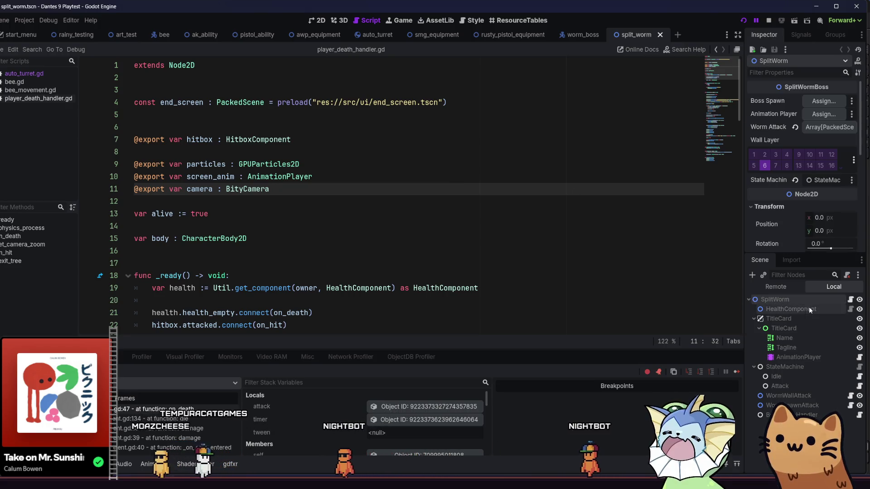
Select HealthComponent showing Max Health 1000, close the worm_boss tab, and return to split_worm.
{"action": "left_click", "coordinate": [809, 308]}
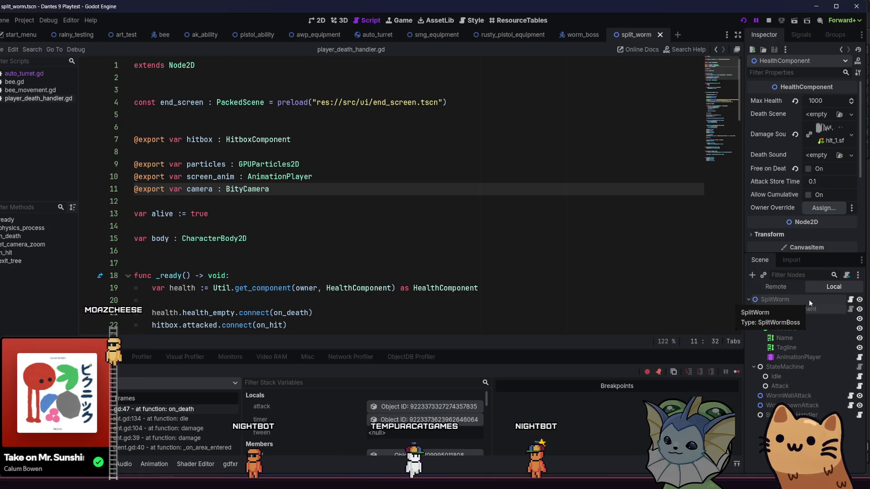
{"action": "left_click", "coordinate": [591, 34]}
{"action": "left_click", "coordinate": [606, 35]}
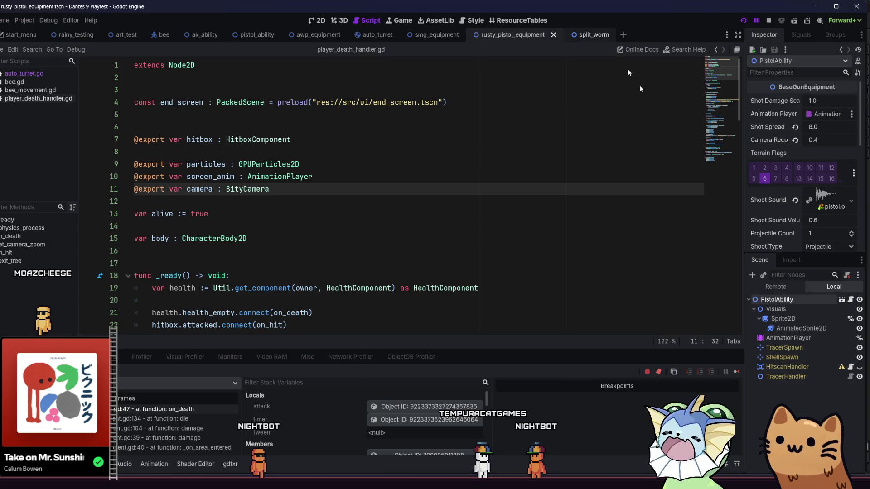
{"action": "left_click", "coordinate": [592, 34]}
{"action": "right_click", "coordinate": [592, 34]}
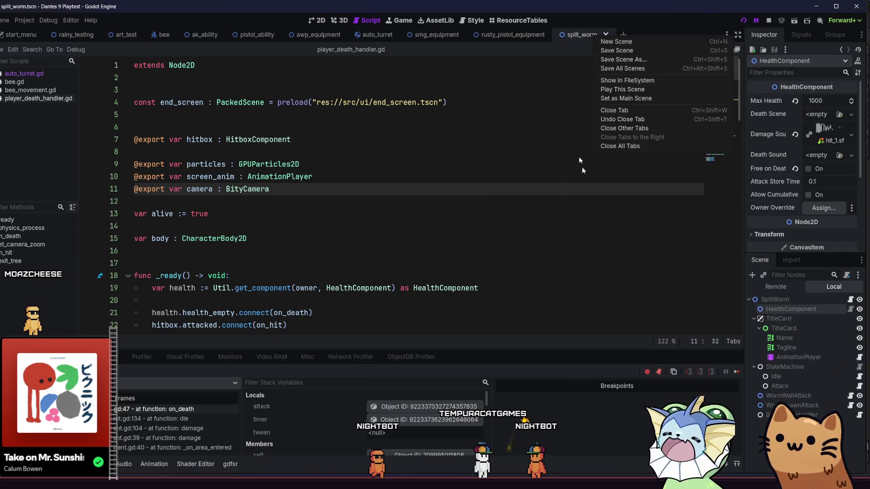
{"action": "left_click", "coordinate": [775, 103]}
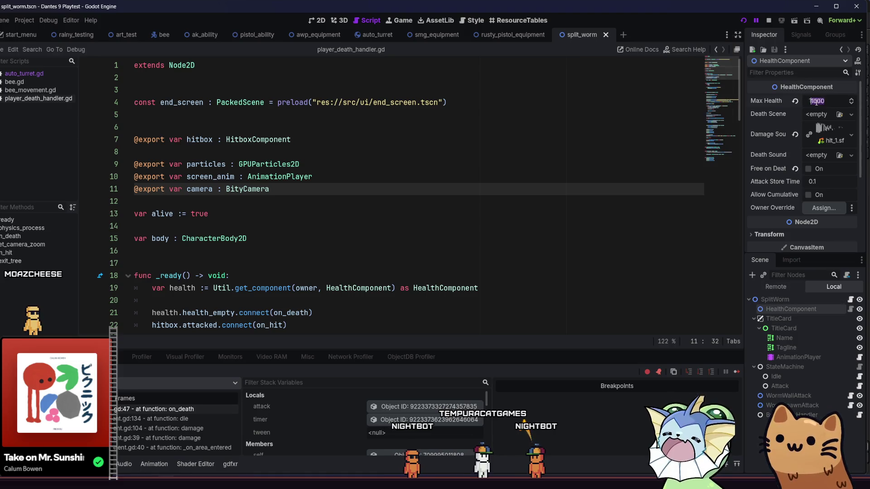
Save split_worm.tscn with Ctrl+S and run the project with F5.
{"action": "key", "text": "ctrl+s"}
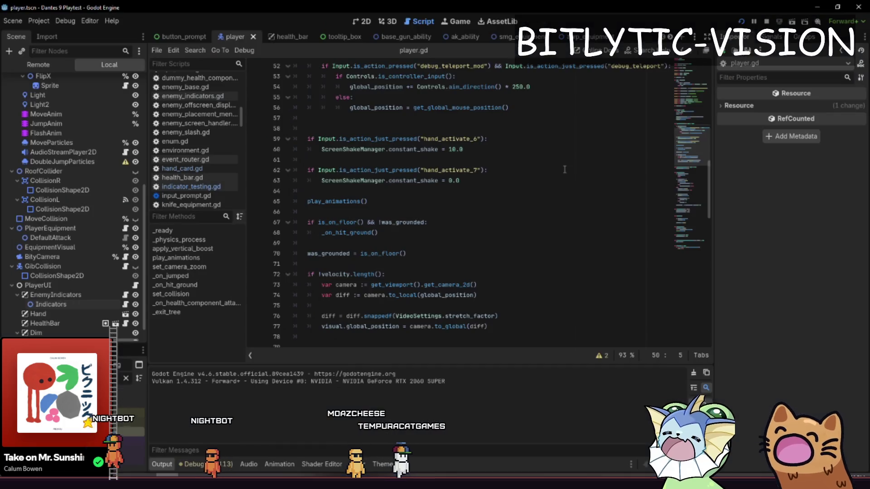
{"action": "key", "text": "F5"}
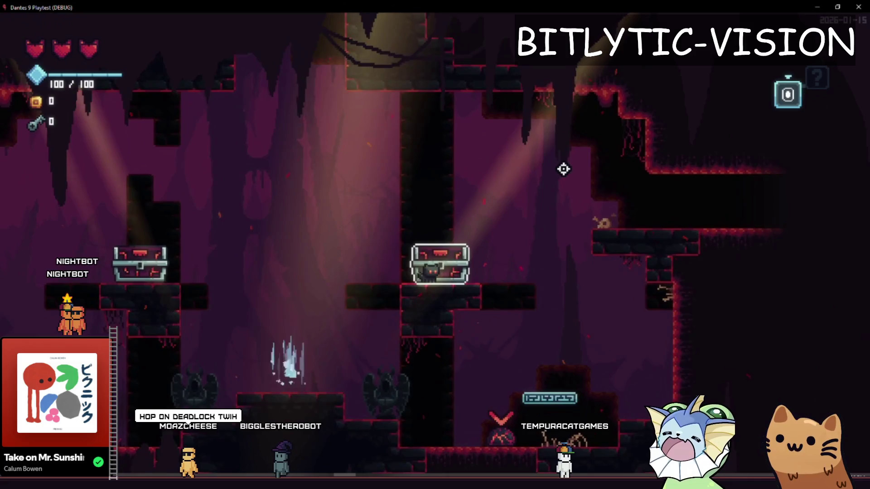
Stop the game with F8, select player.gd's screen-shake lines 59–63, and relaunch with F5.
{"action": "key", "text": "F8"}
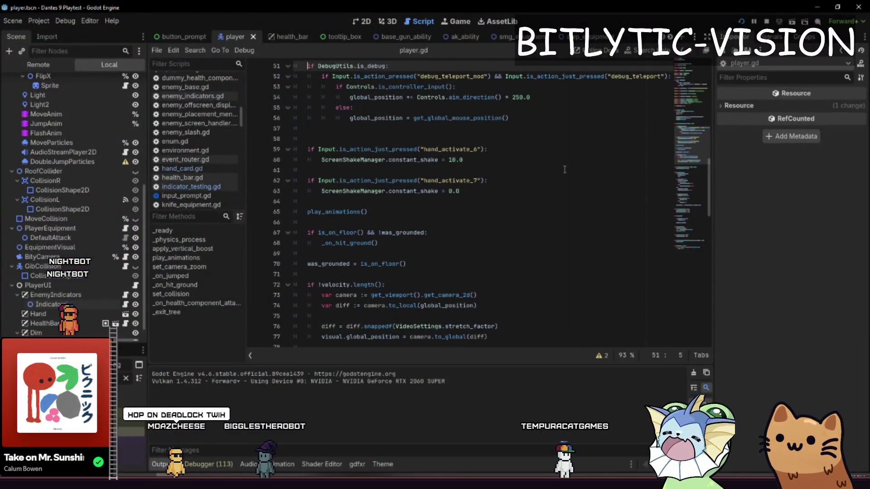
{"action": "mouse_move", "coordinate": [322, 146]}
{"action": "left_mouse_down"}
{"action": "mouse_move", "coordinate": [467, 160]}
{"action": "mouse_move", "coordinate": [460, 190]}
{"action": "left_mouse_up"}
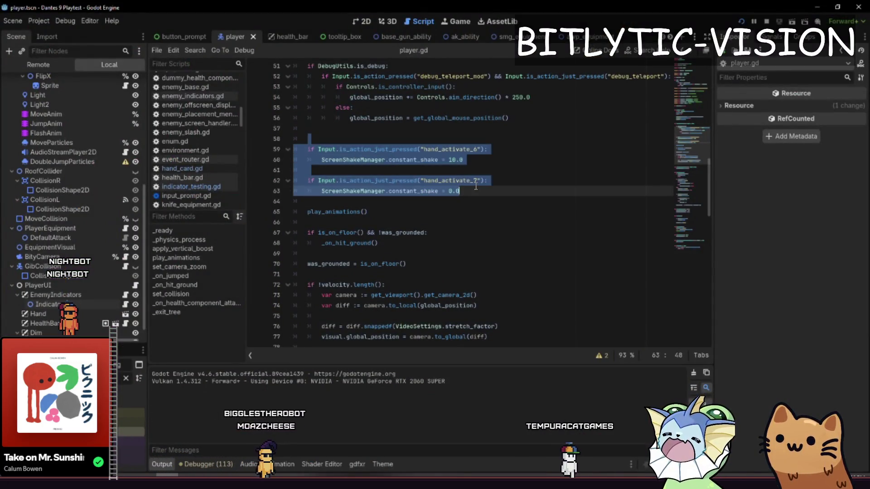
{"action": "left_click", "coordinate": [460, 191]}
{"action": "left_click_drag", "start_coordinate": [481, 149], "coordinate": [440, 152]}
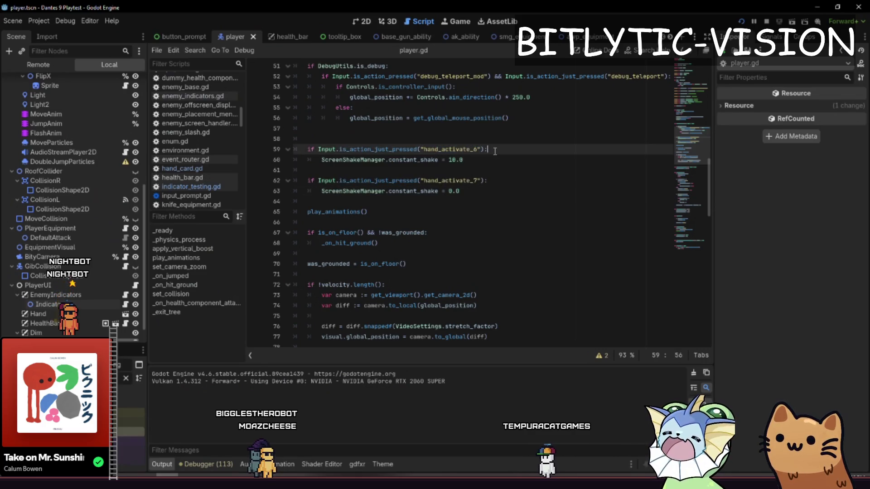
{"action": "left_click", "coordinate": [489, 181]}
{"action": "key", "text": "F5"}
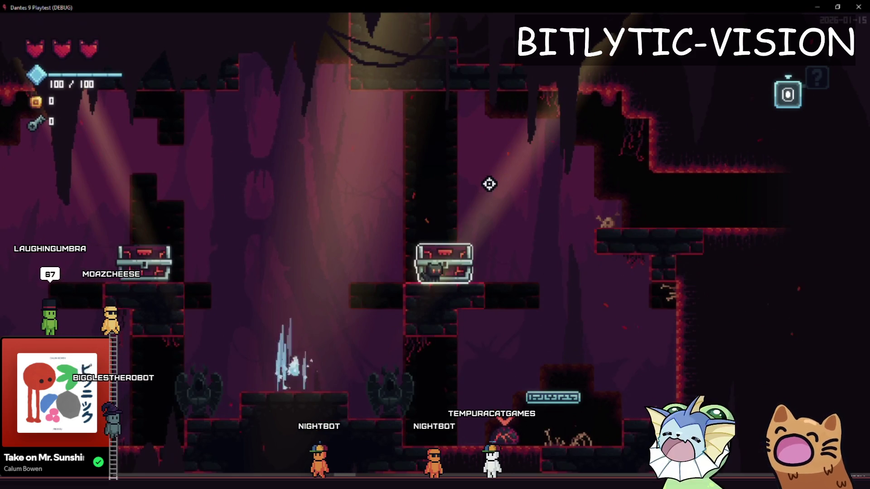
Open the in-game debug menu with F1 and check the PLAYER > HEALTH options.
{"action": "key", "text": "F1"}
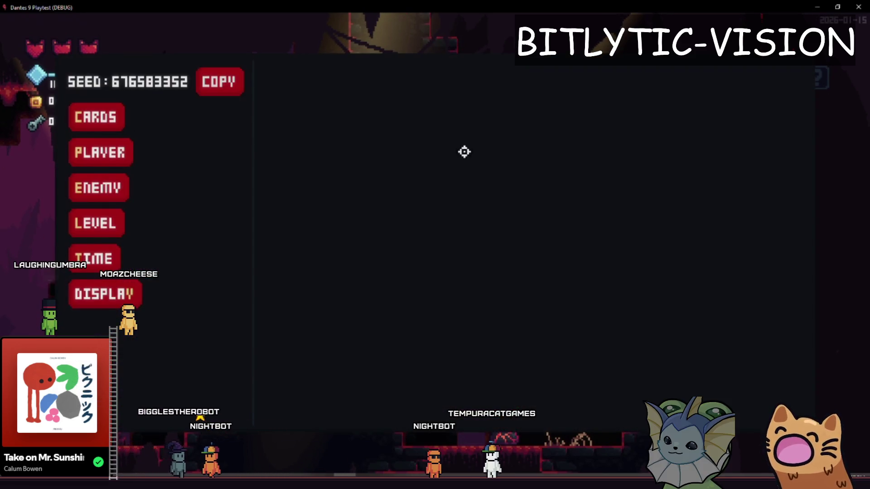
{"action": "key", "text": "F1"}
{"action": "key", "text": "F1"}
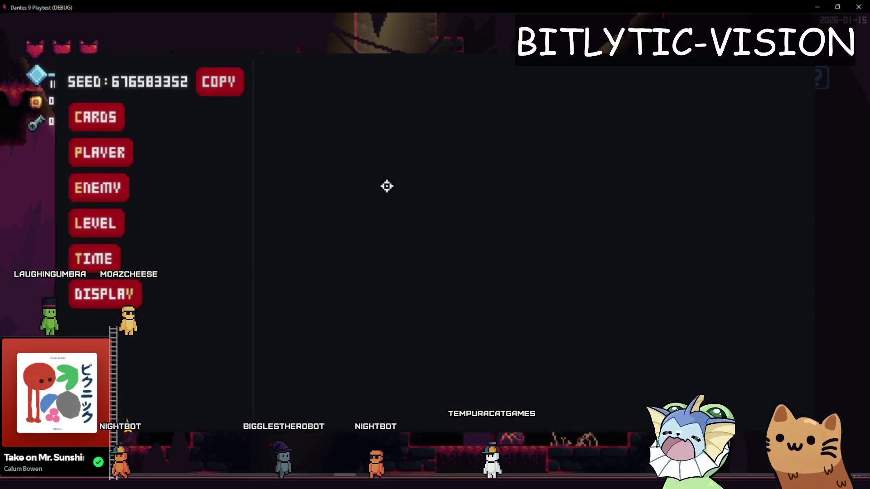
{"action": "key", "text": "F1"}
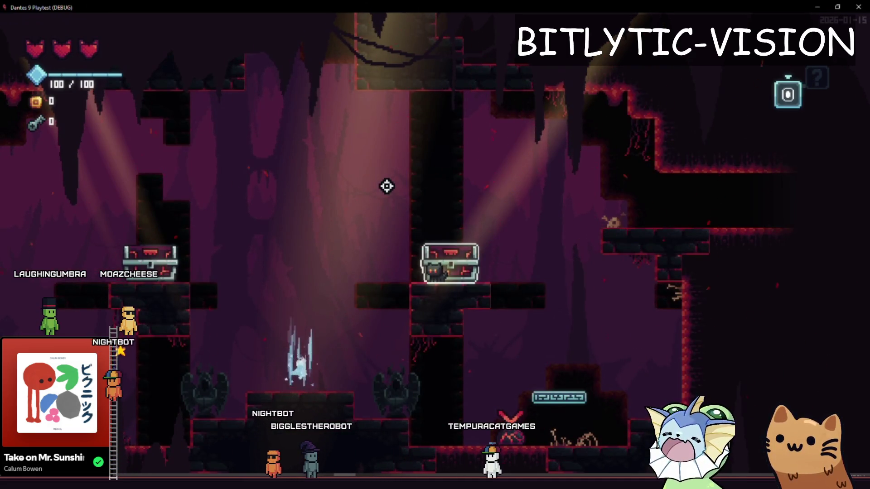
{"action": "key", "text": "F1"}
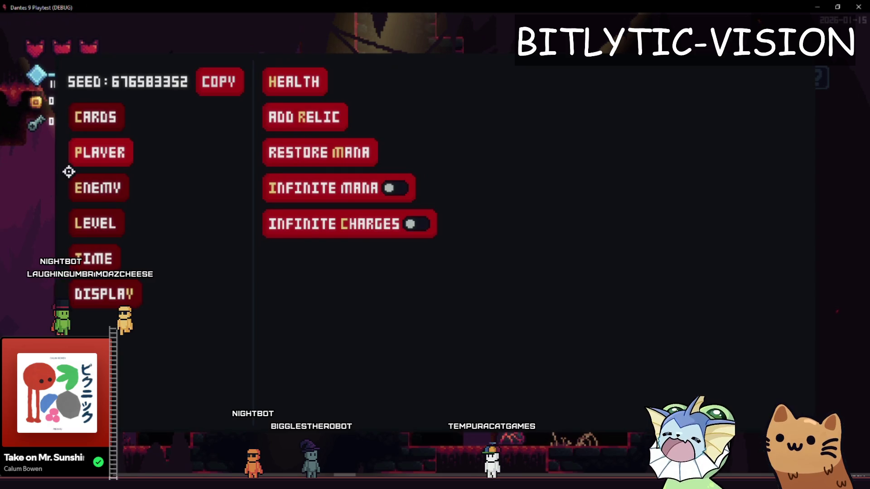
{"action": "left_click", "coordinate": [263, 74]}
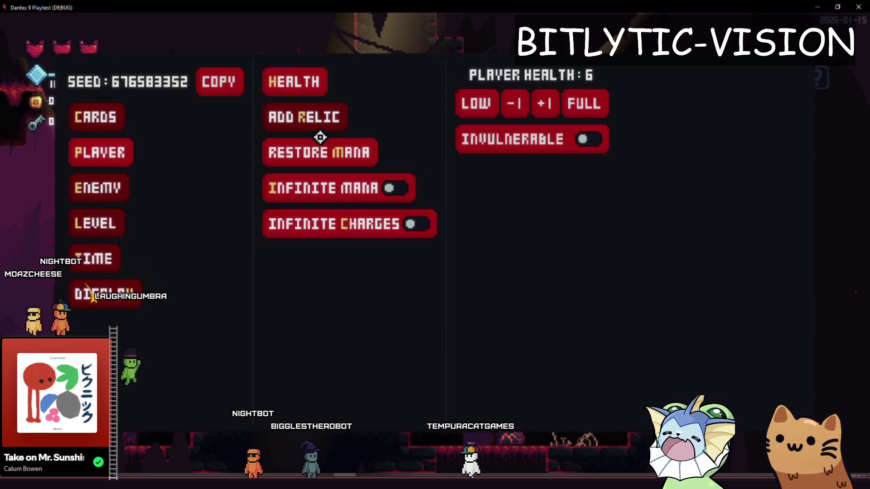
{"action": "key", "text": "Escape"}
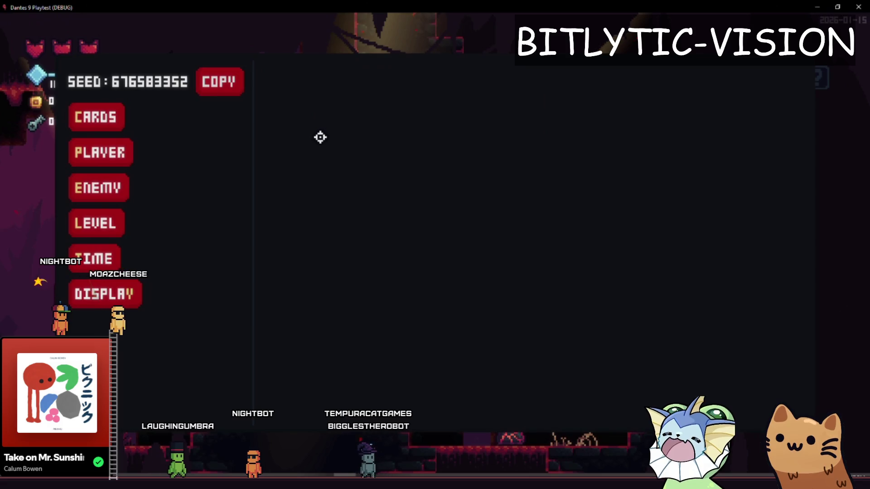
Raise TIME > TIME SCALE by 0.5 to 2.0.
{"action": "key", "text": "Down"}
{"action": "key", "text": "Down"}
{"action": "key", "text": "Down"}
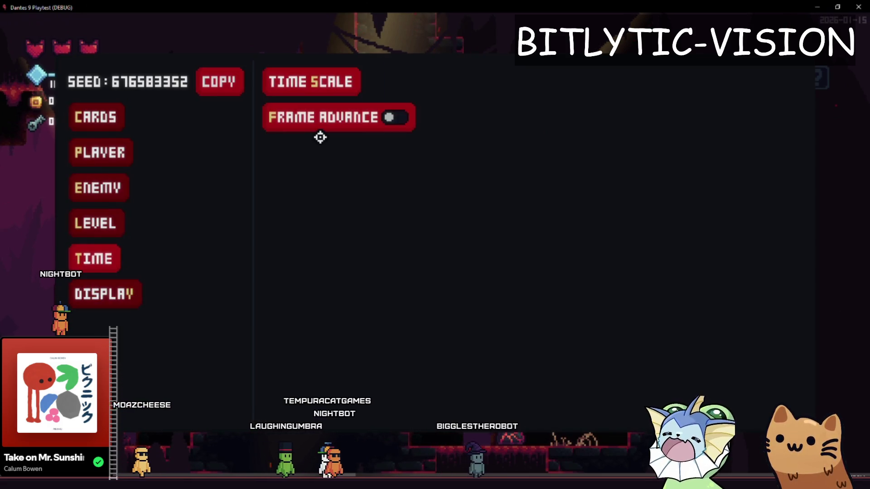
{"action": "key", "text": "Right"}
{"action": "left_click", "coordinate": [590, 102]}
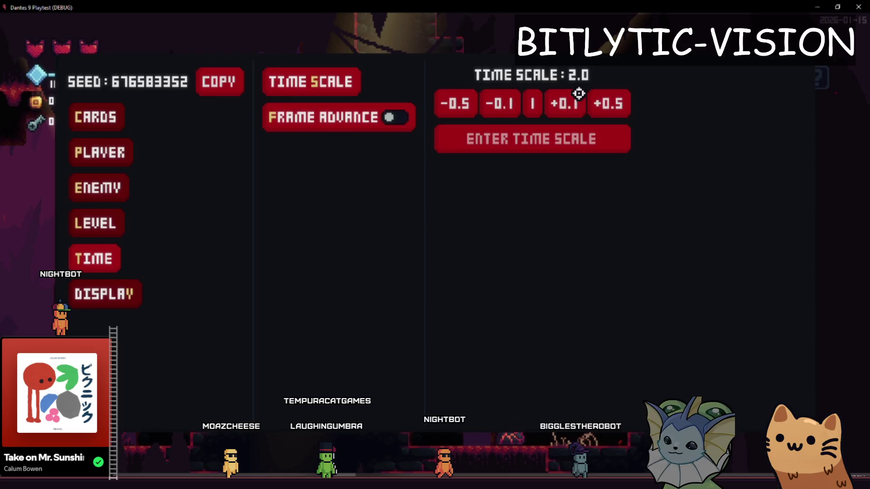
{"action": "key", "text": "Escape"}
{"action": "key", "text": "Escape"}
{"action": "key", "text": "Escape"}
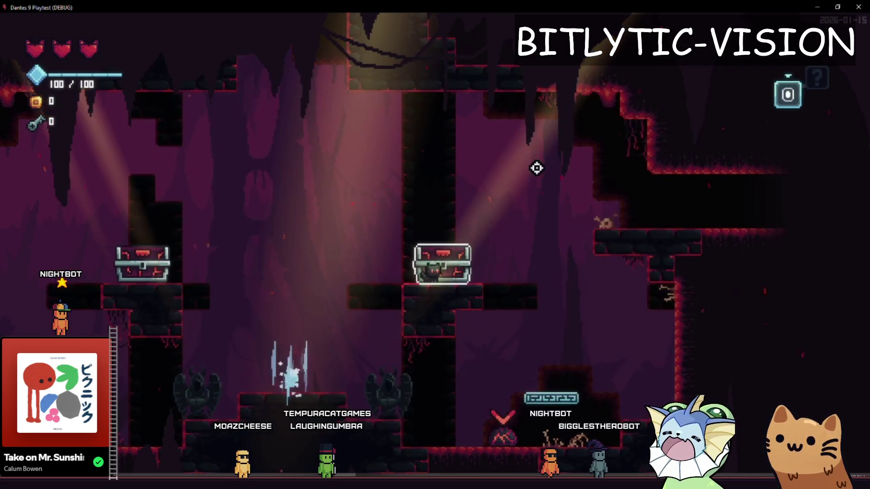
{"action": "key", "text": "Escape"}
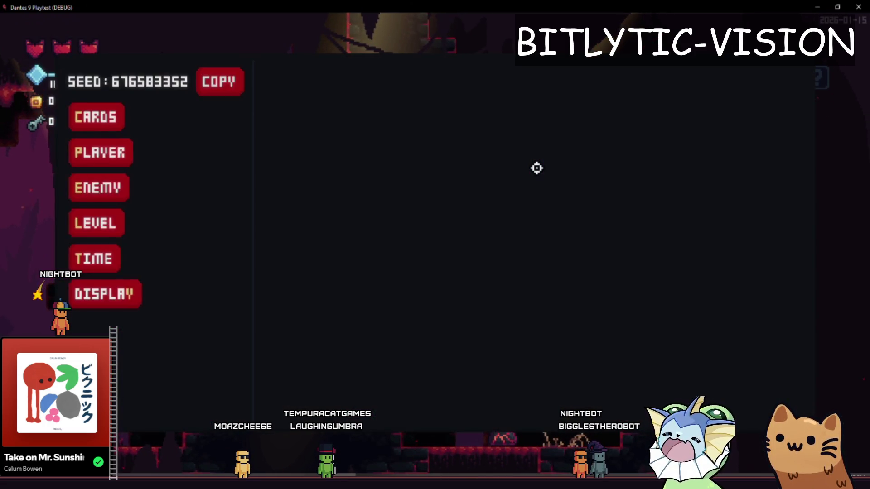
Look through the debug menu's player and time options again.
{"action": "key", "text": "Down"}
{"action": "key", "text": "Up"}
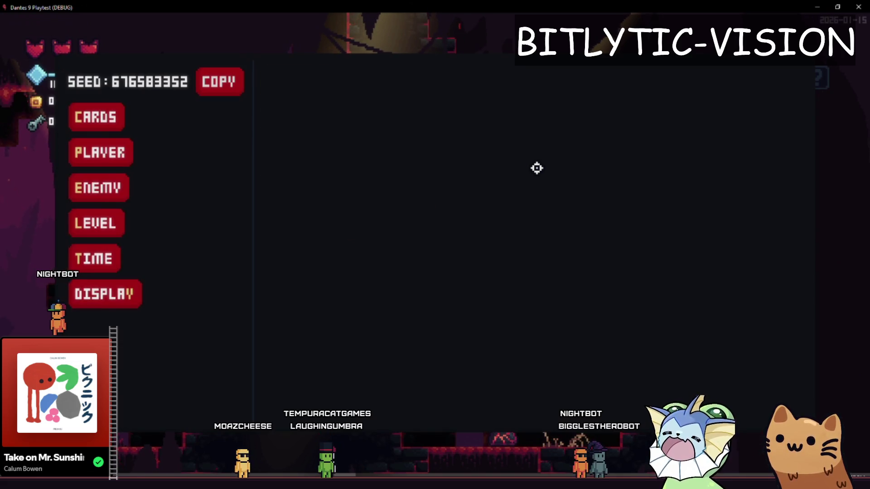
{"action": "key", "text": "Down"}
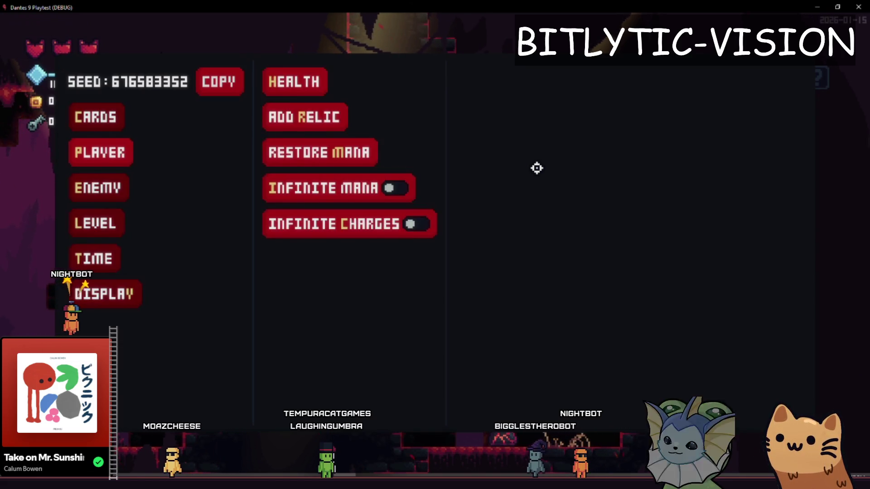
{"action": "key", "text": "Escape"}
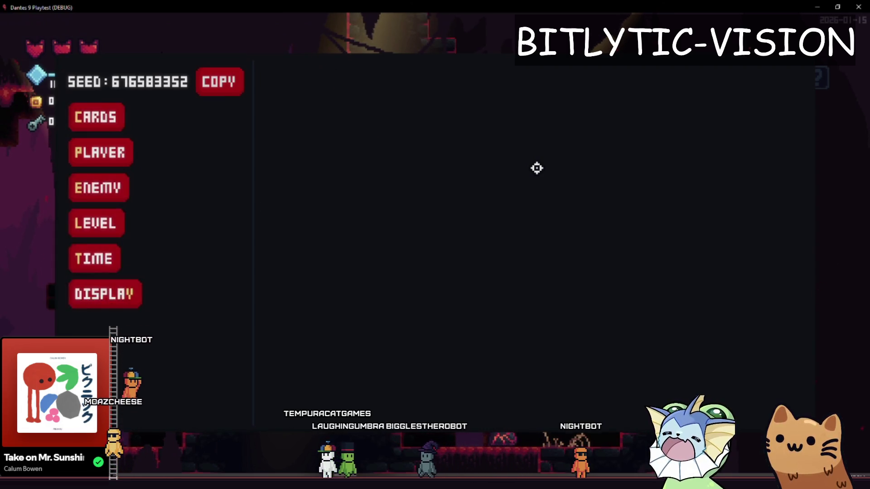
{"action": "key", "text": "Escape"}
{"action": "key", "text": "F1"}
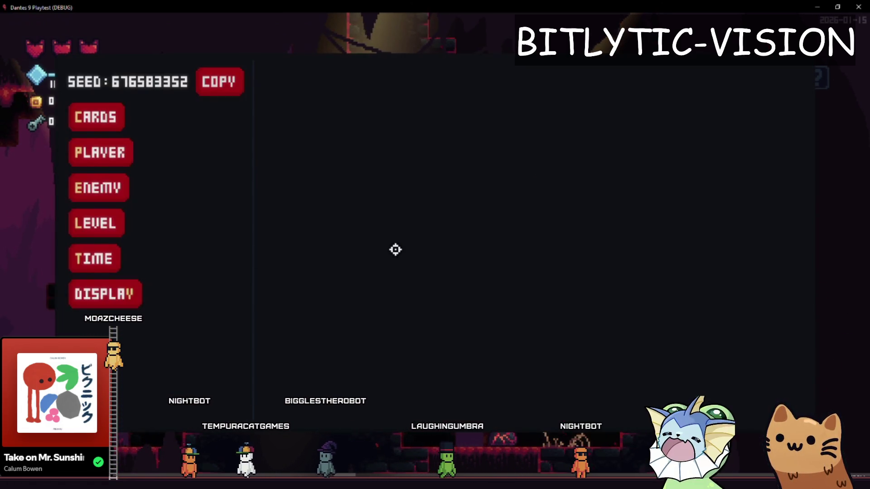
{"action": "key", "text": "Down"}
{"action": "key", "text": "Down"}
{"action": "key", "text": "Down"}
{"action": "key", "text": "Escape"}
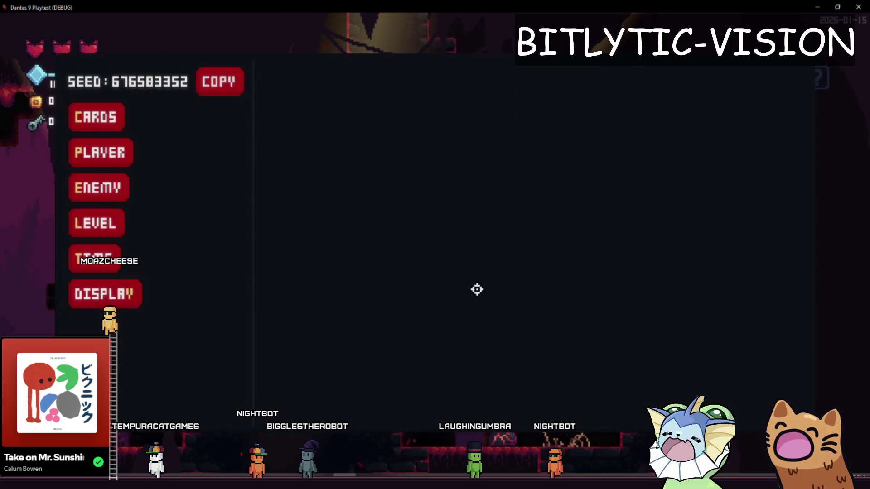
{"action": "key", "text": "Escape"}
Browse the enemy spawn list, then open CARDS > ADD CARDS to show the card list.
{"action": "key", "text": "F1"}
{"action": "key", "text": "Down"}
{"action": "key", "text": "Down"}
{"action": "key", "text": "Return"}
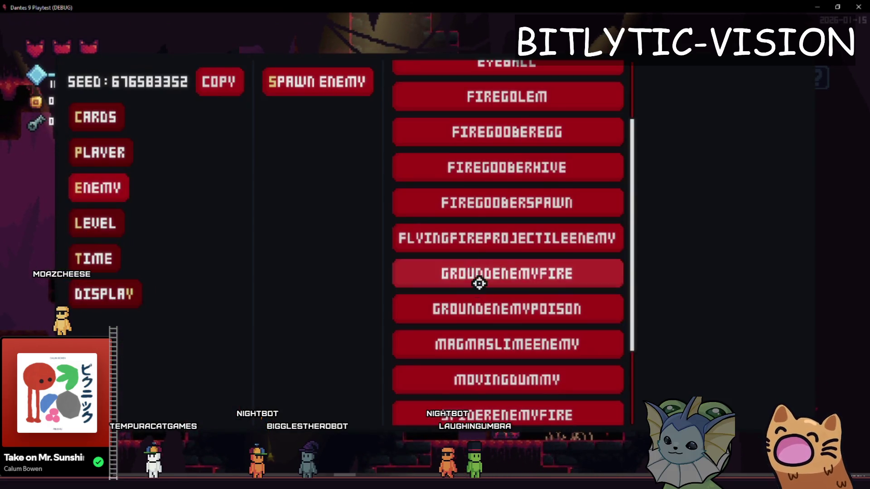
{"action": "key", "text": "Escape"}
{"action": "key", "text": "Escape"}
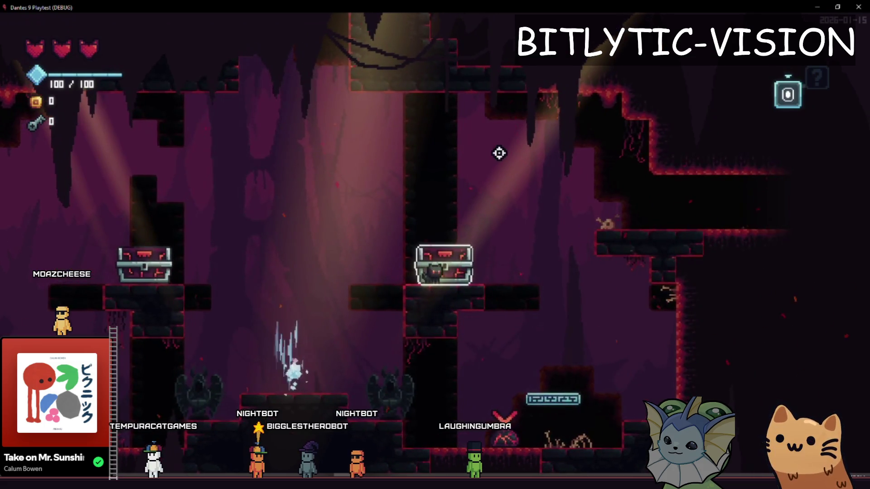
{"action": "key", "text": "F1"}
{"action": "key", "text": "Return"}
{"action": "key", "text": "Return"}
{"action": "scroll", "coordinate": [480, 145], "scroll_direction": "down", "scroll_amount": 5}
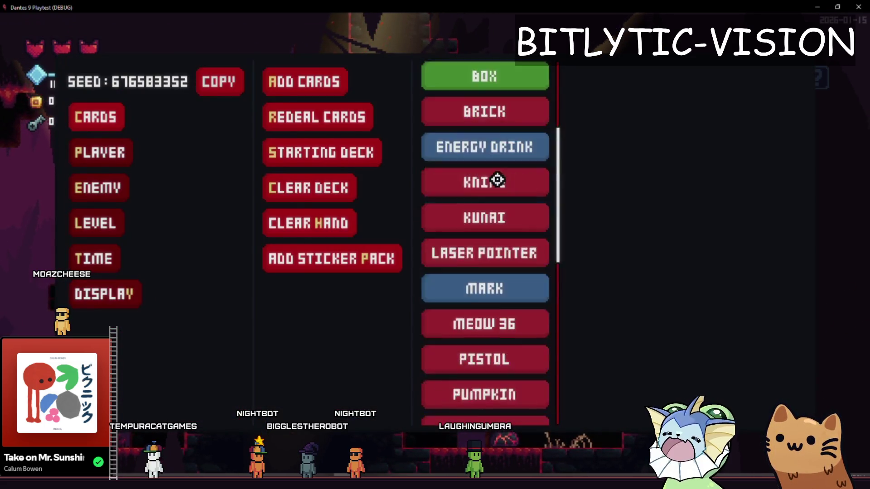
Use REDEAL CARDS to deal a fresh hand, then close the debug menu.
{"action": "scroll", "coordinate": [497, 180], "scroll_direction": "down", "scroll_amount": 4}
{"action": "scroll", "coordinate": [512, 180], "scroll_direction": "up", "scroll_amount": 7}
{"action": "scroll", "coordinate": [510, 185], "scroll_direction": "up", "scroll_amount": 2}
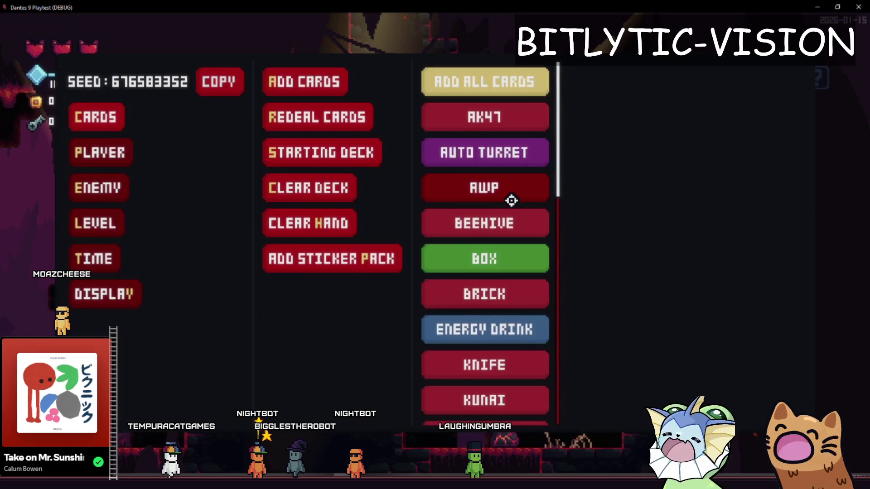
{"action": "left_click", "coordinate": [344, 117]}
{"action": "left_click", "coordinate": [605, 181]}
{"action": "key", "text": "Escape"}
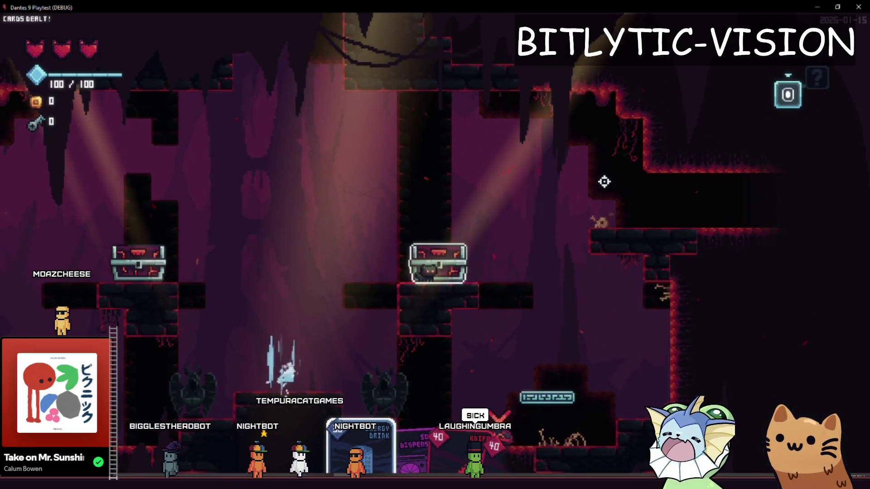
Move the player left and right with a jump, walking past the chest.
{"action": "key", "text": "a"}
{"action": "key", "text": "space"}
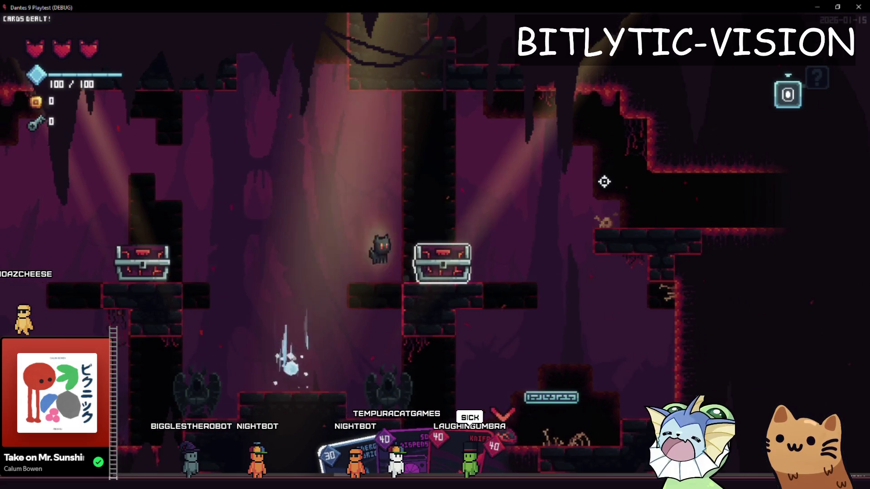
{"action": "key", "text": "d"}
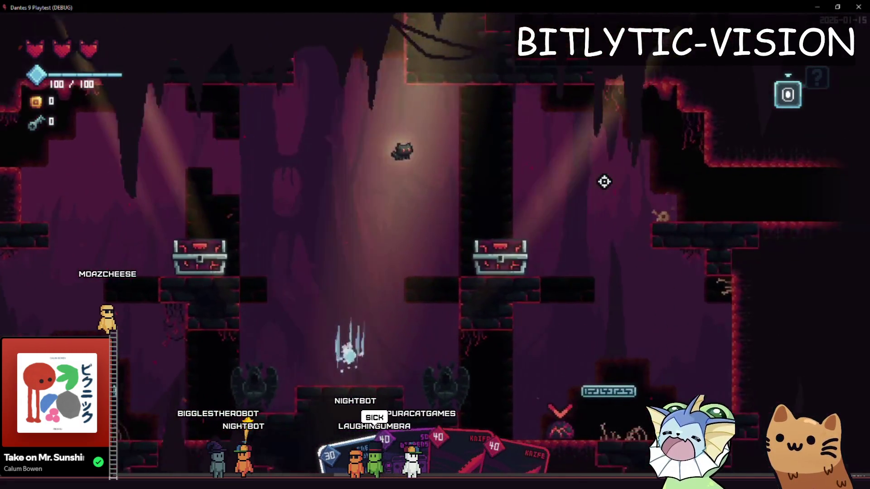
{"action": "key", "text": "Escape"}
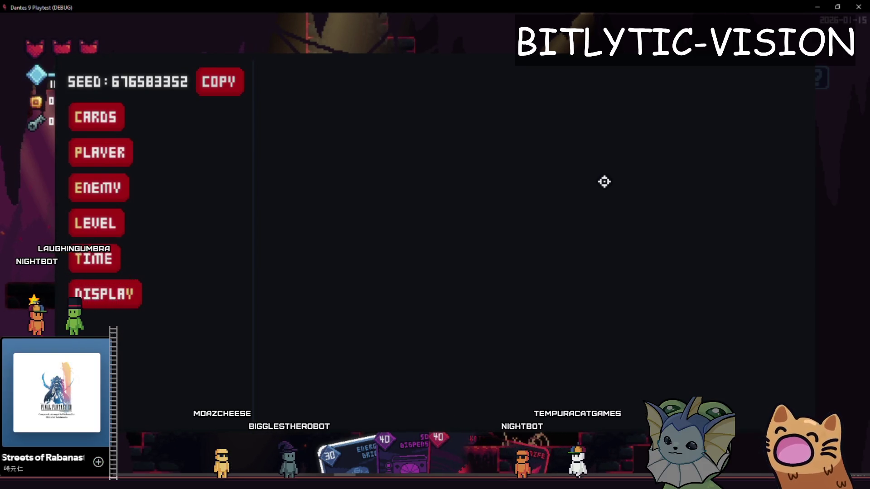
{"action": "key", "text": "Escape"}
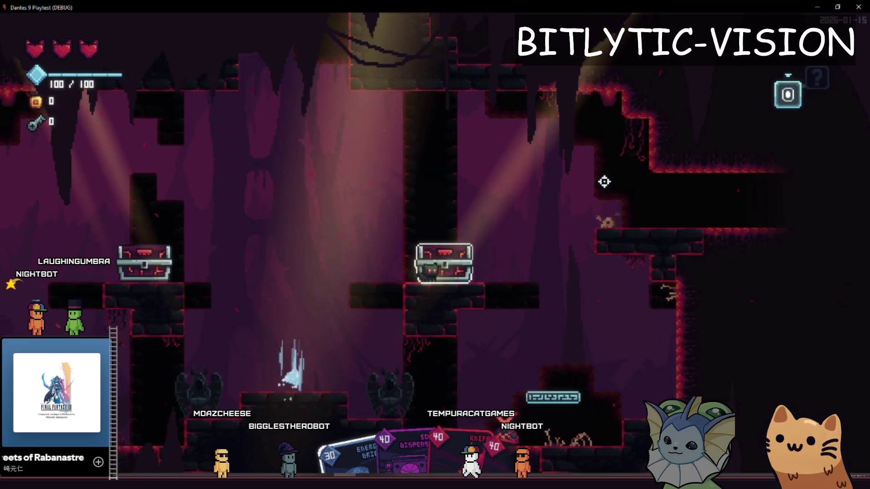
{"action": "key", "text": "d"}
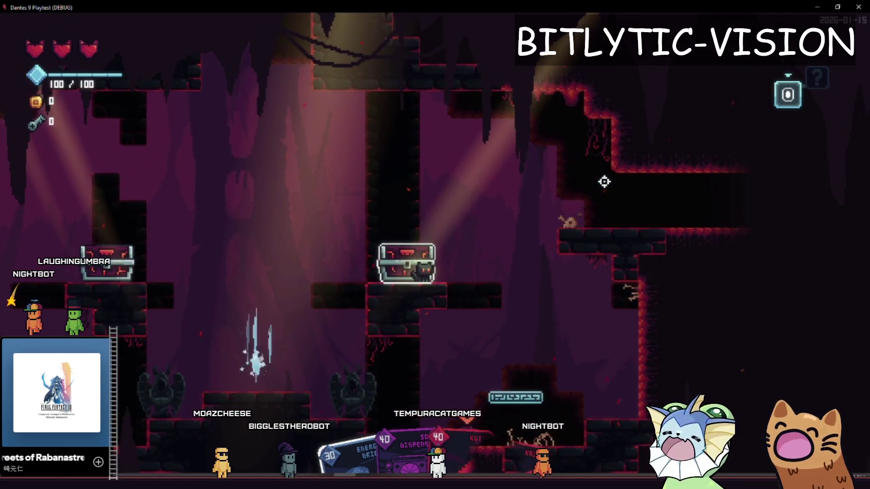